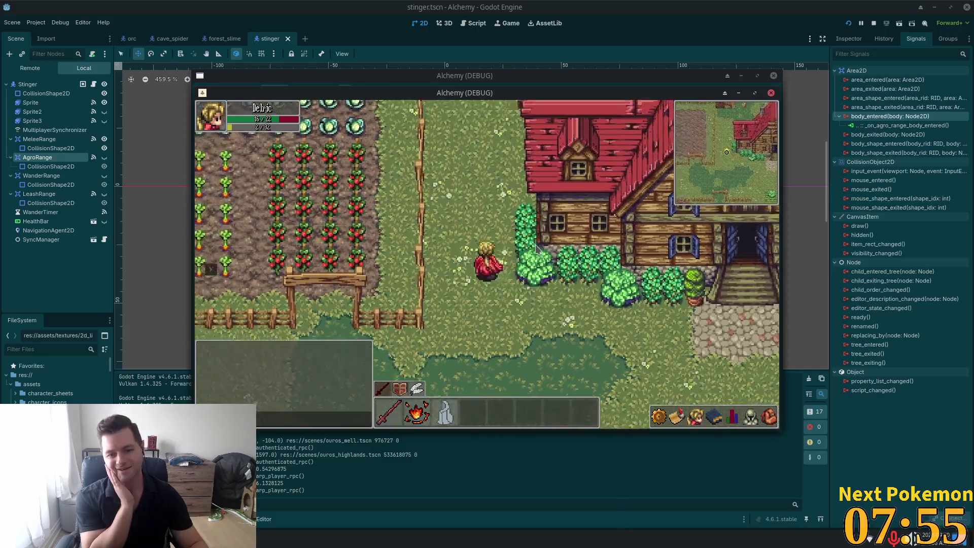
- Walk the character north past the crops and stump, through the Wheat field toward the red-roofed building
key(w)
key(w)
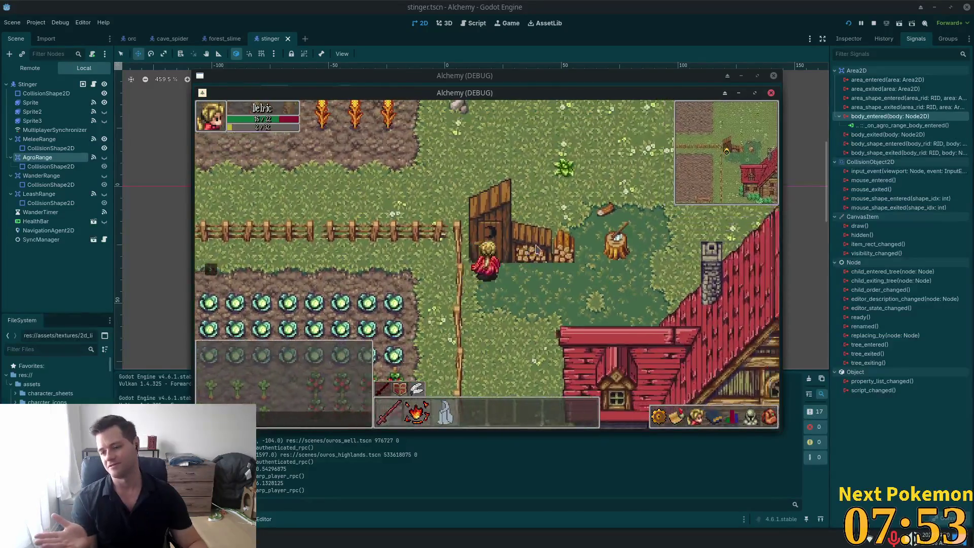
key(d)
key(w)
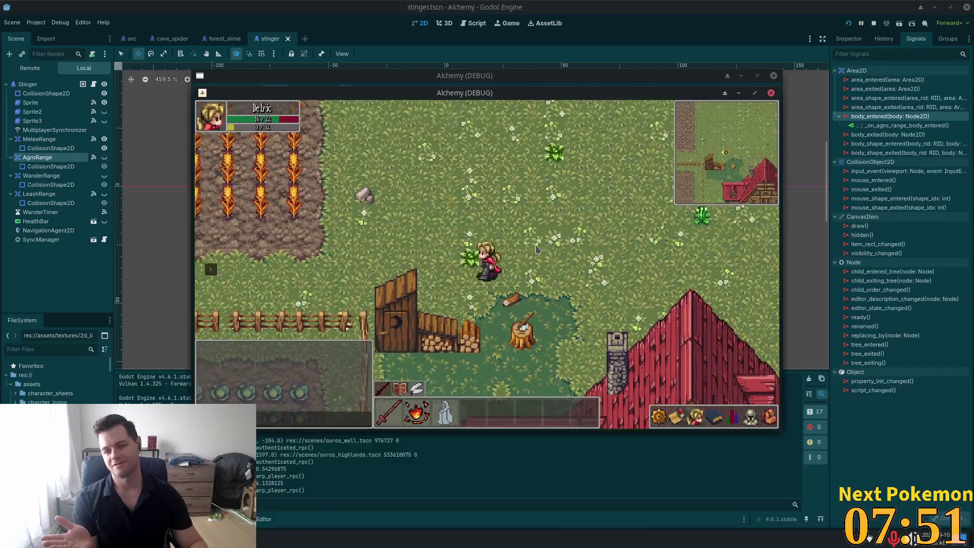
key(a)
key(w)
key(a)
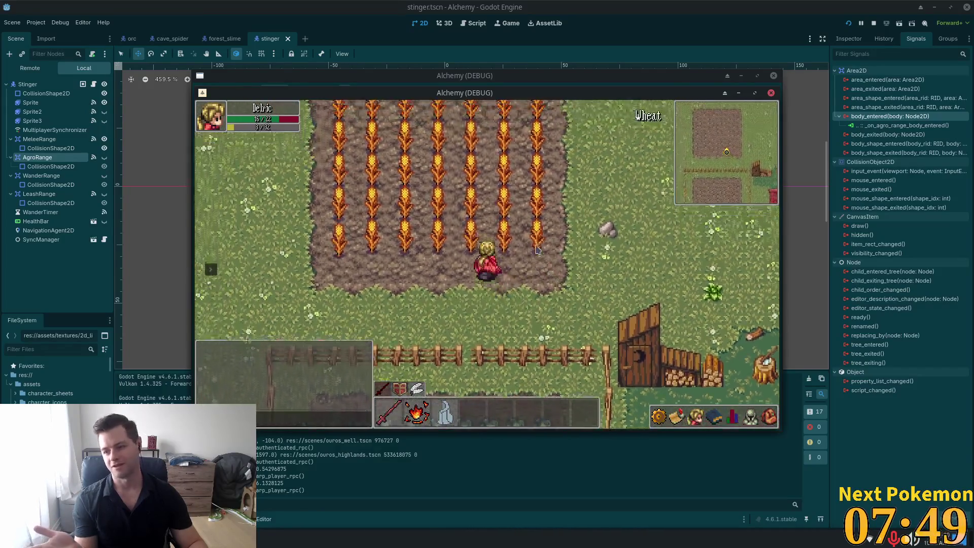
key(w)
key(a)
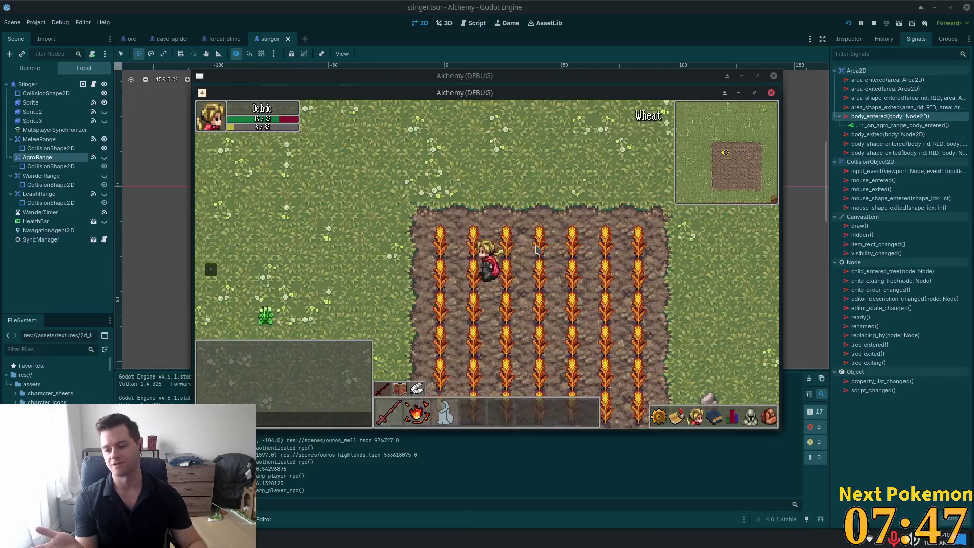
key(a)
key(d)
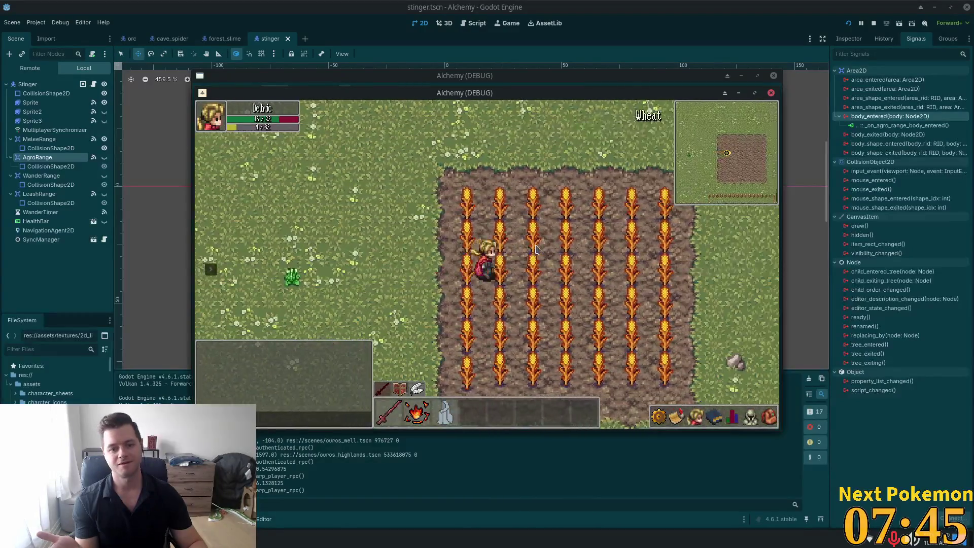
key(d)
key(s)
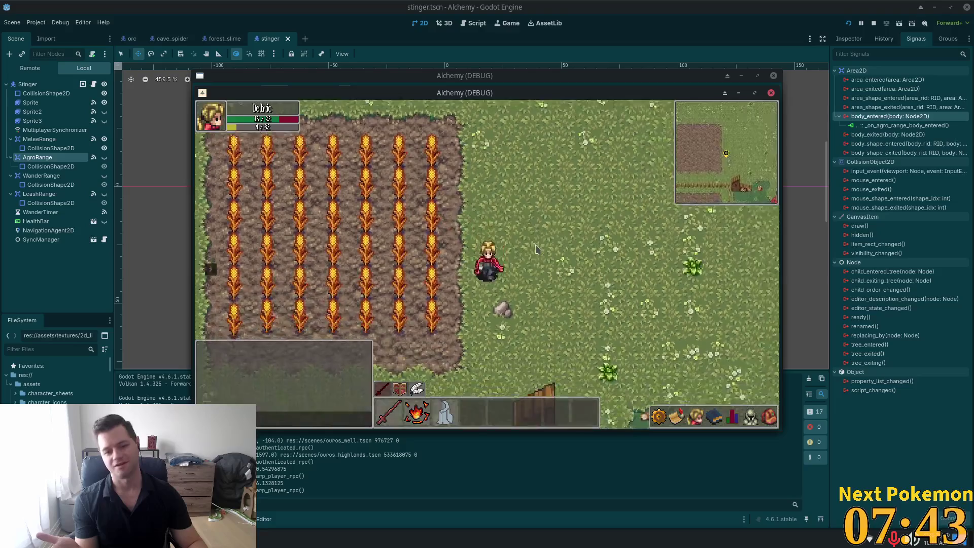
key(d)
key(d)
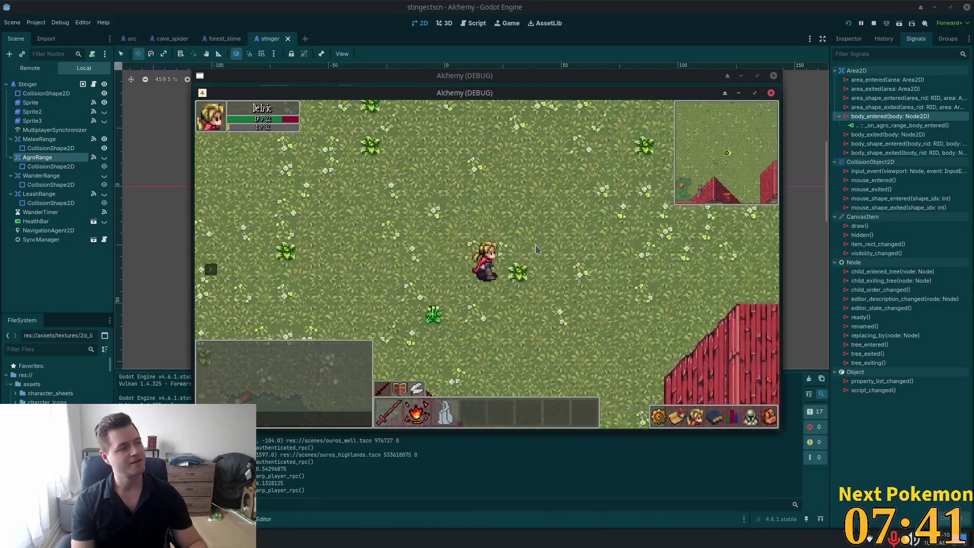
key(d)
- Walk through the building, past the pond, fences and cow pen, down the dirt road
key(s)
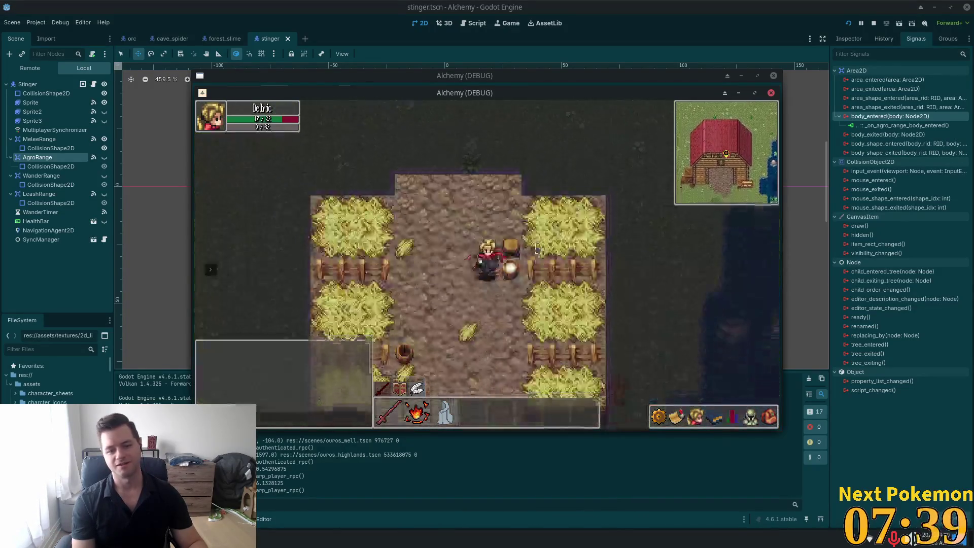
key(s)
key(d)
key(s)
key(d)
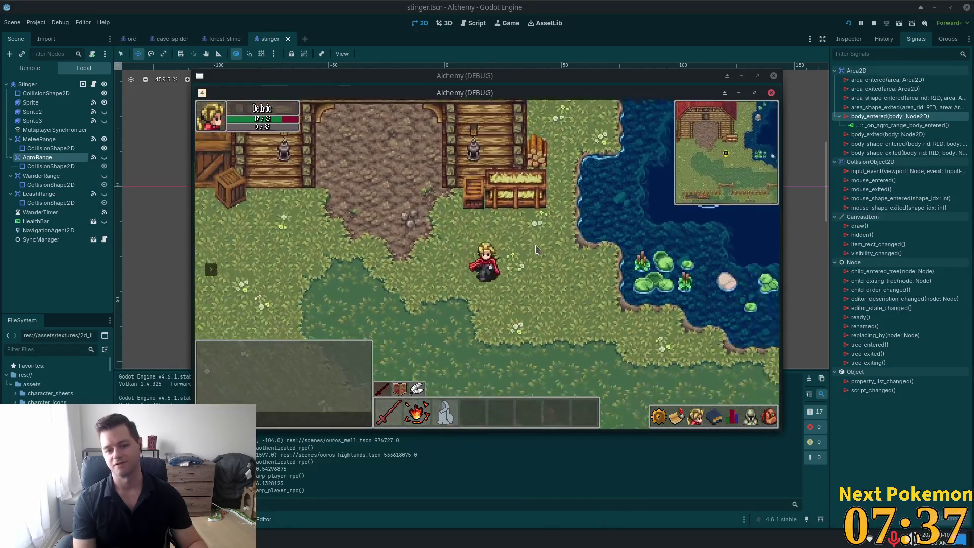
key(s)
key(d)
key(s)
key(d)
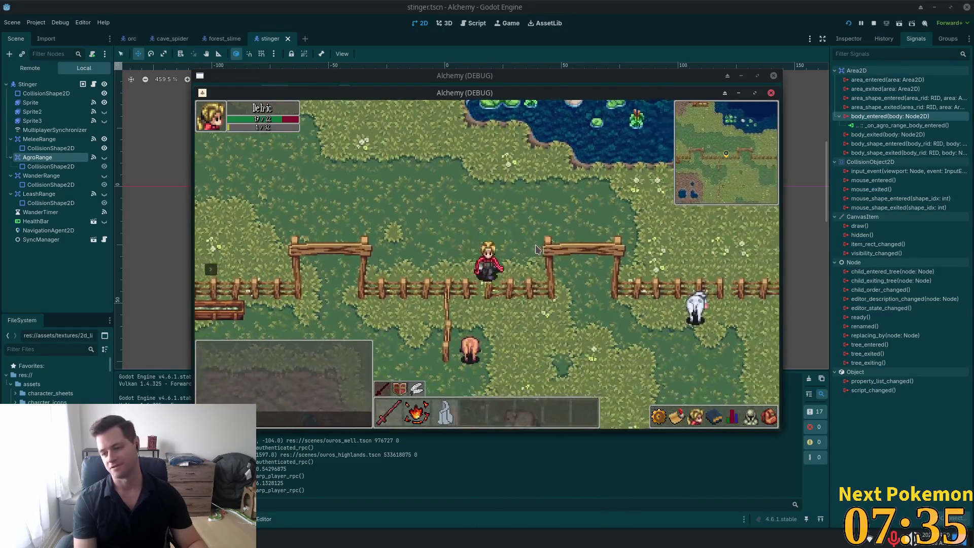
key(w)
key(d)
key(s)
key(d)
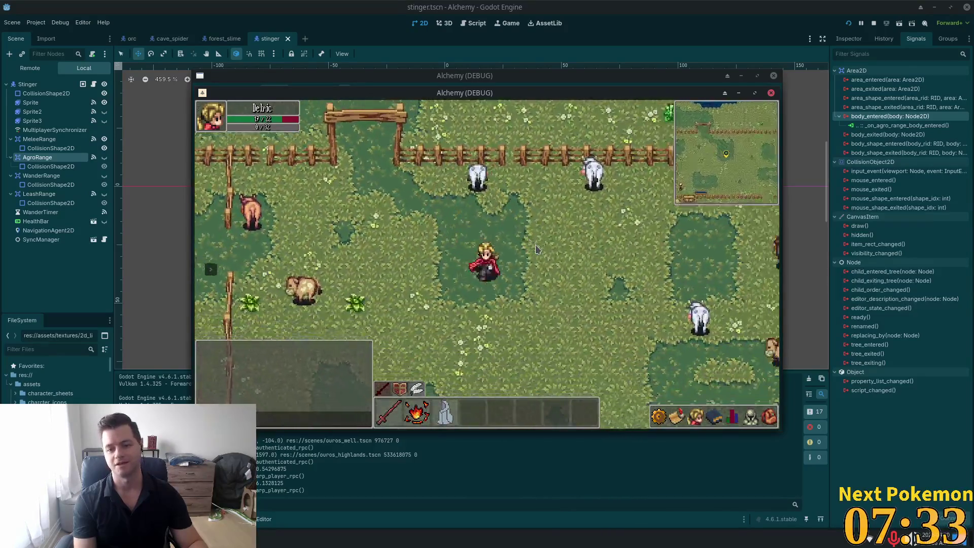
key(s)
key(d)
key(s)
key(d)
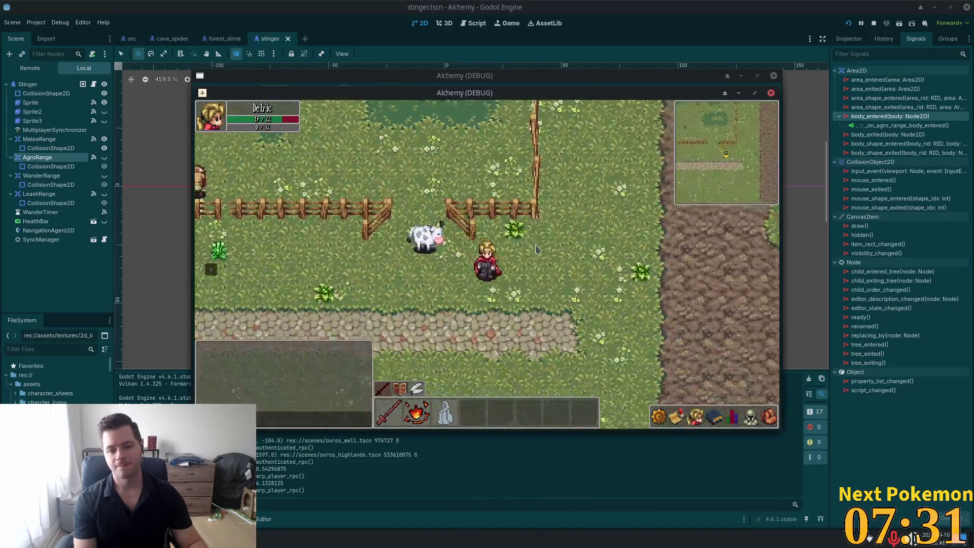
key(d)
key(a)
key(s)
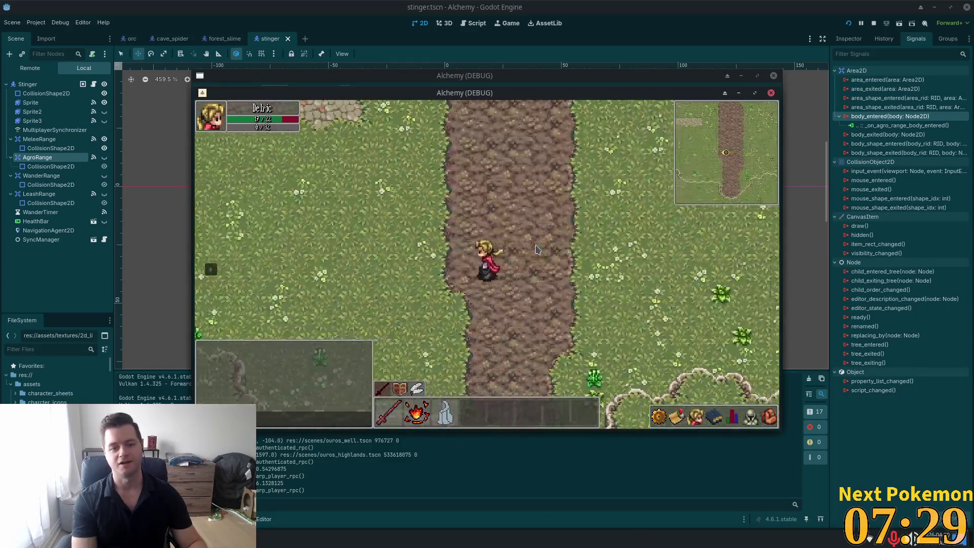
key(s)
key(d)
- Walk through Sunken Pass and Indigo Bog to a Bog Slime, then stop the game
key(s)
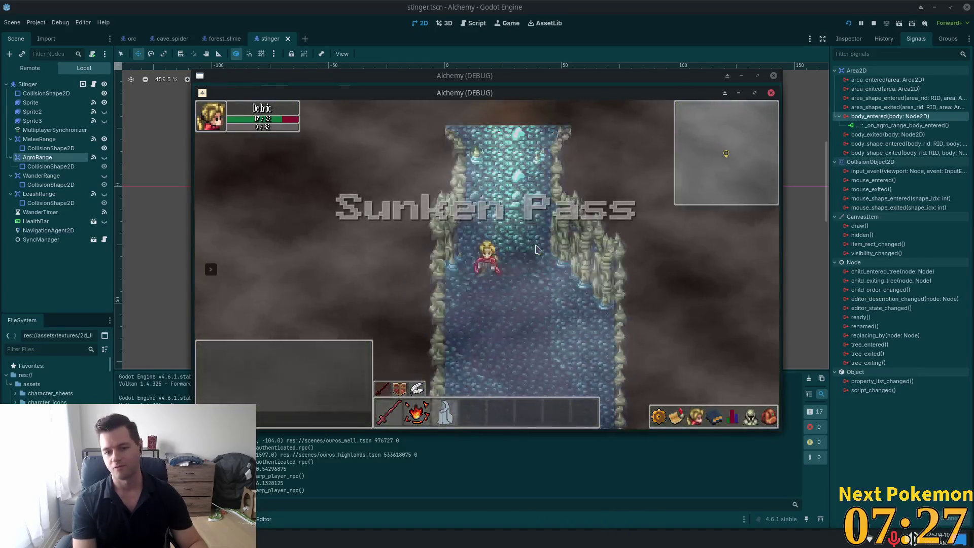
key(s)
key(s)
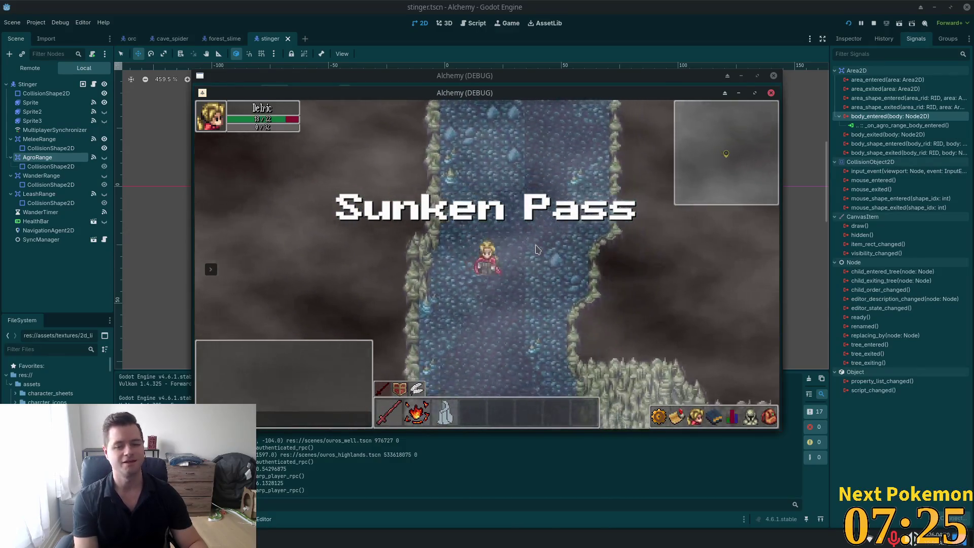
key(s)
key(s)
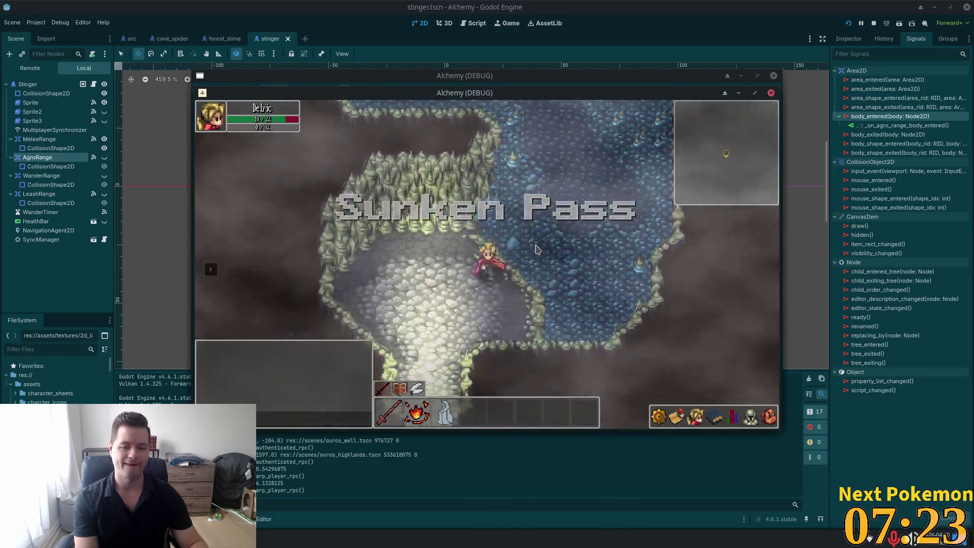
key(s)
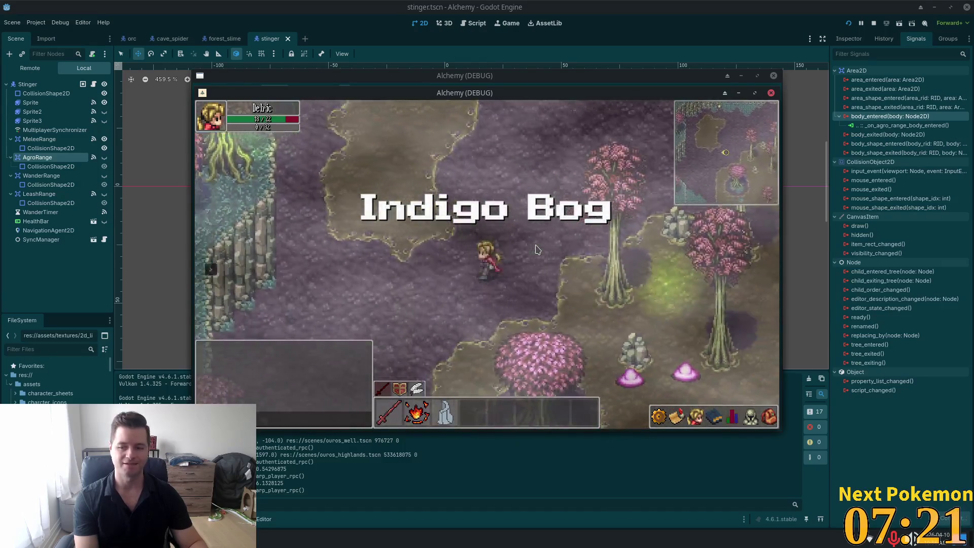
key(s)
key(a)
key(s)
key(d)
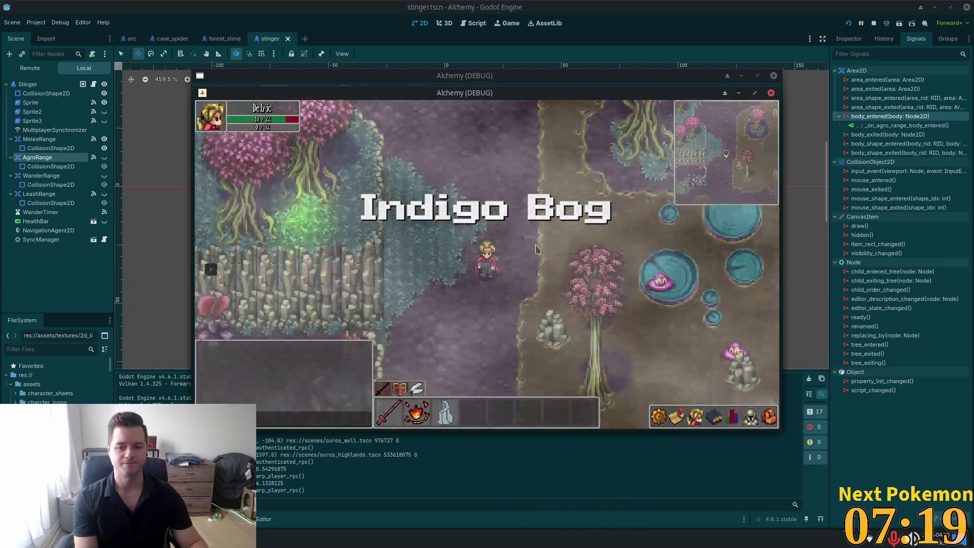
key(s)
key(a)
key(d)
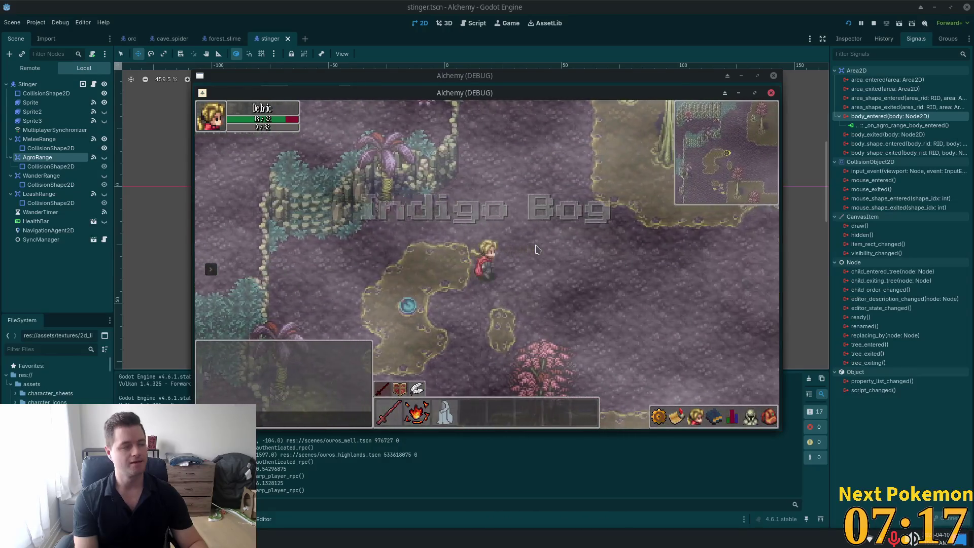
key(d)
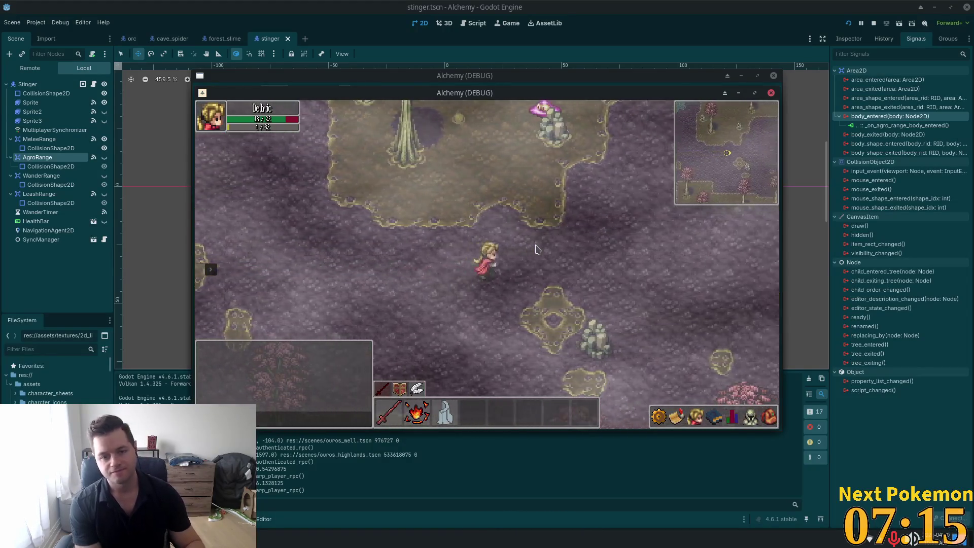
key(d)
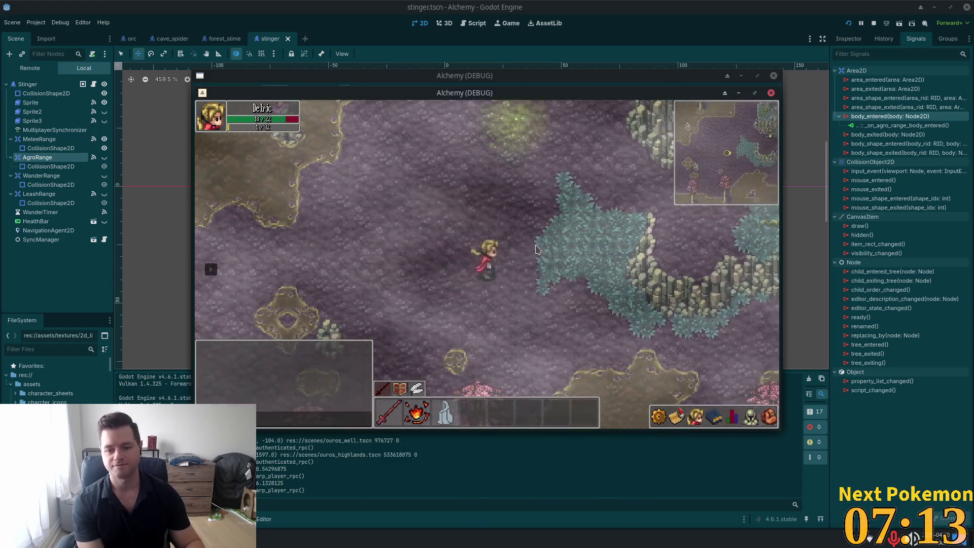
key(d)
key(s)
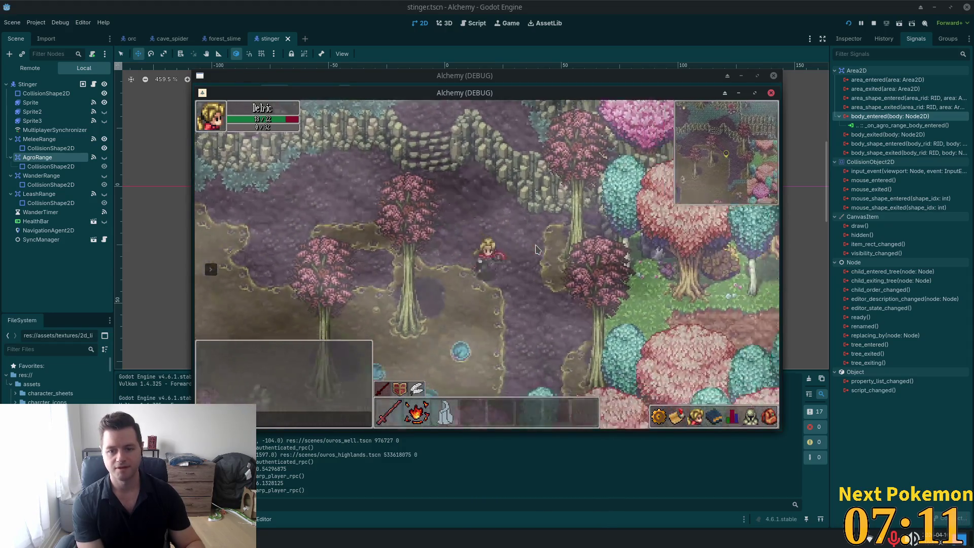
key(s)
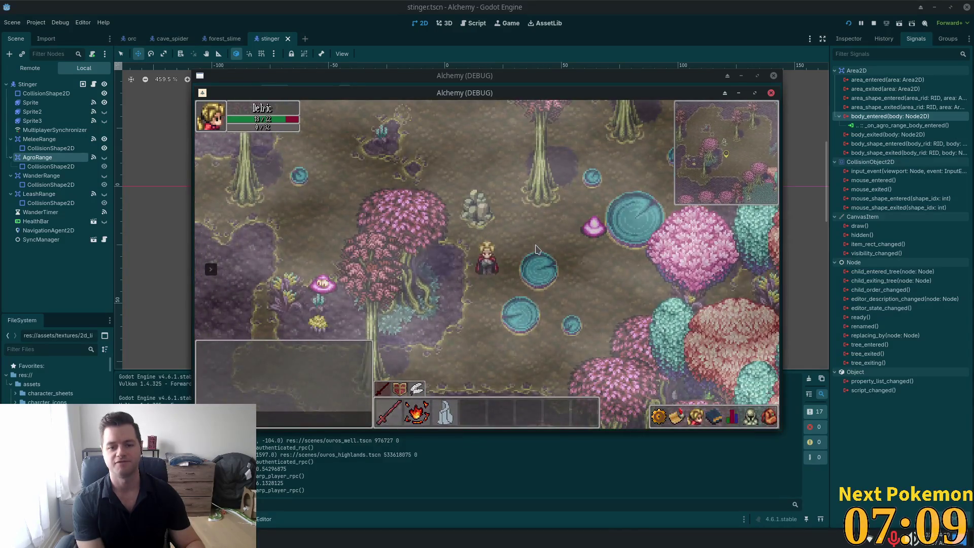
key(a)
key(w)
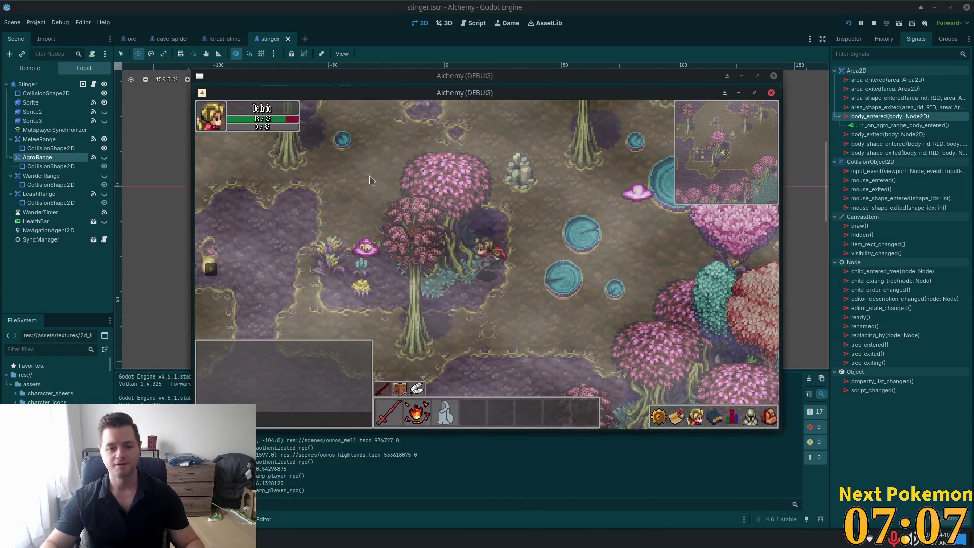
key(d)
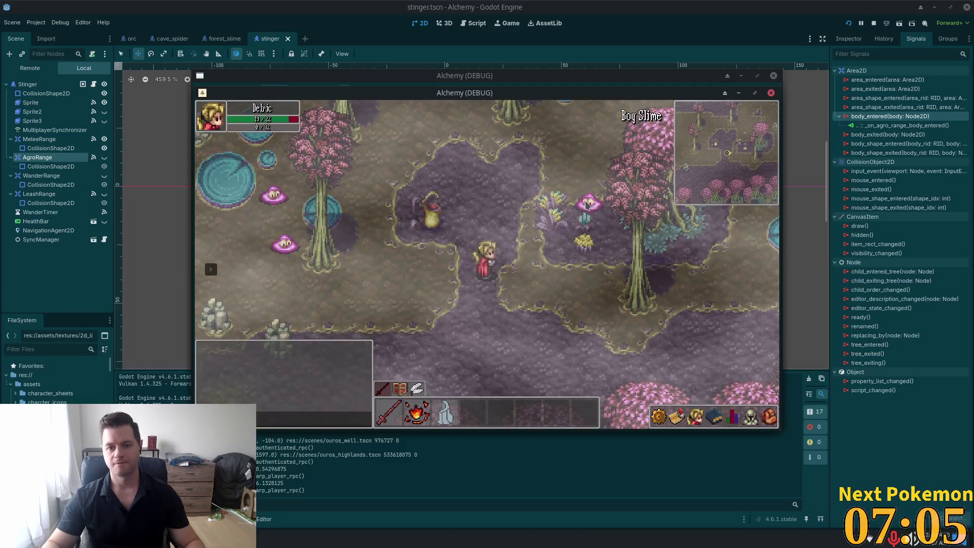
key(F8)
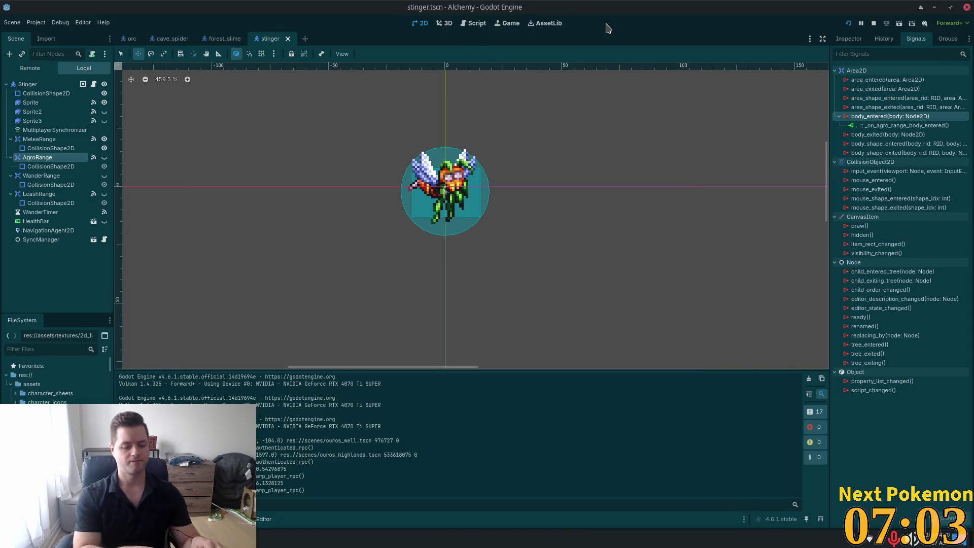
key(alt+shift+o)
text(bog_slime)
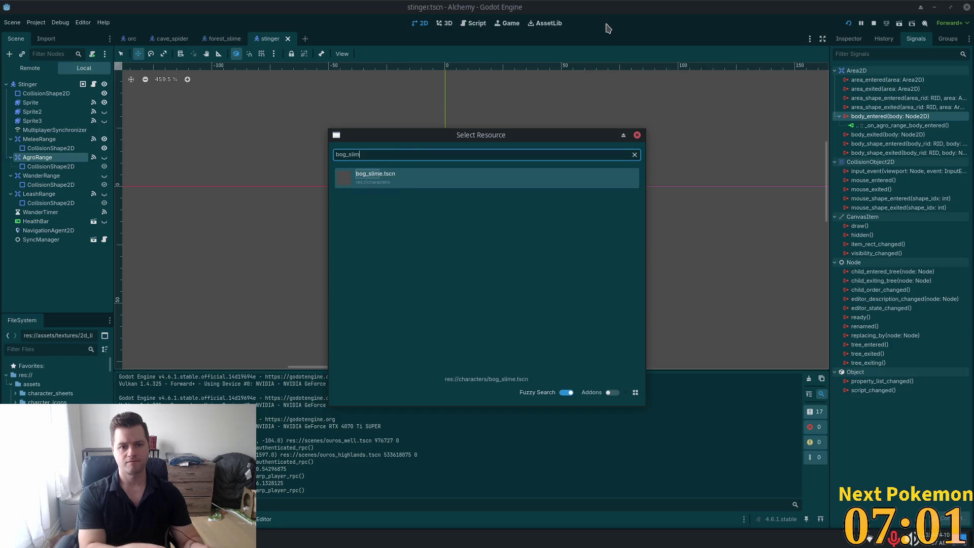
key(Return)
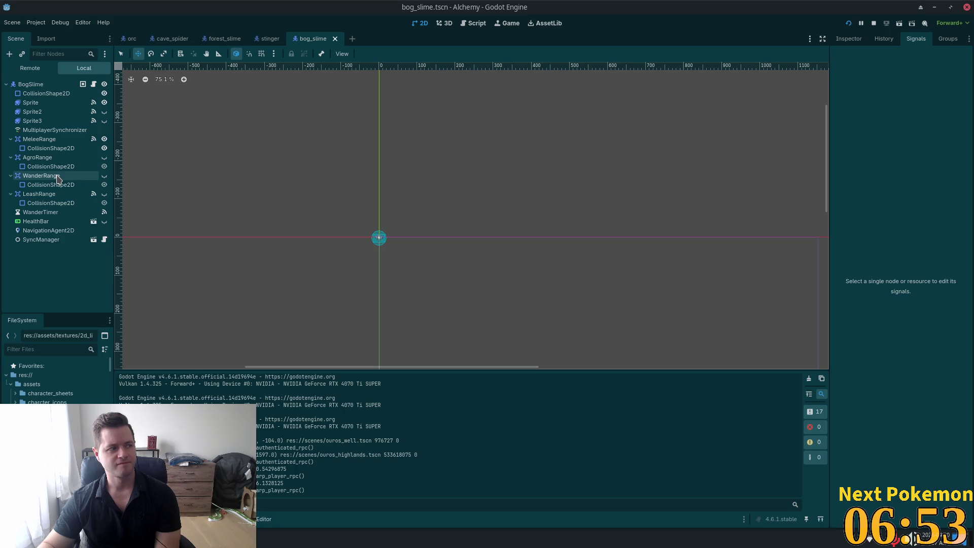
click(40, 158)
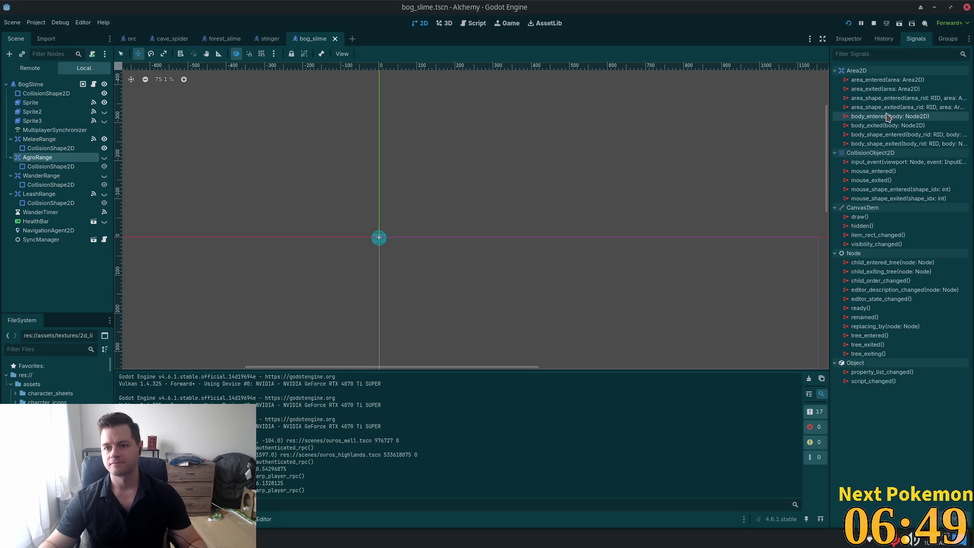
- Connect bog_slime AgroRange's body_entered to _on_agro_range_body_entered, save, and select the Sprite node
double_click(887, 117)
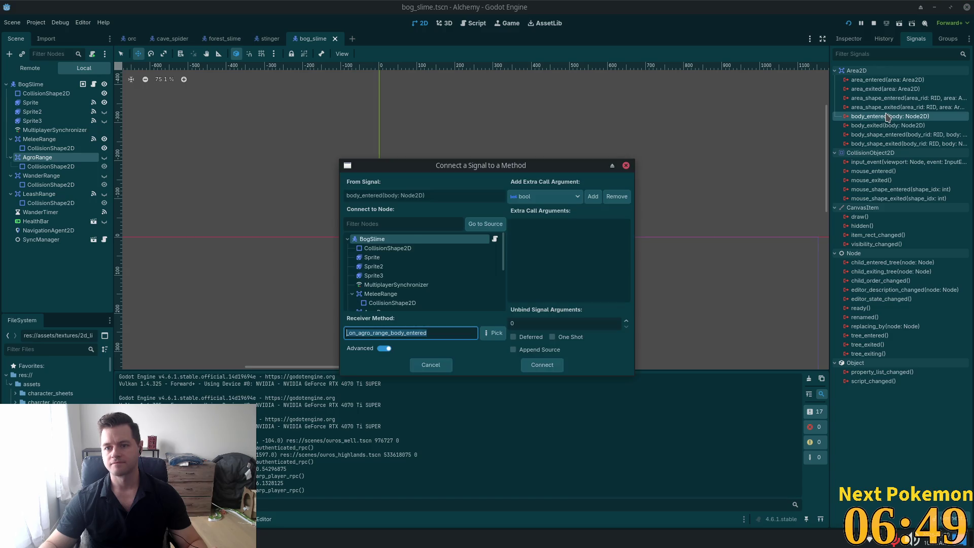
click(541, 365)
key(ctrl+s)
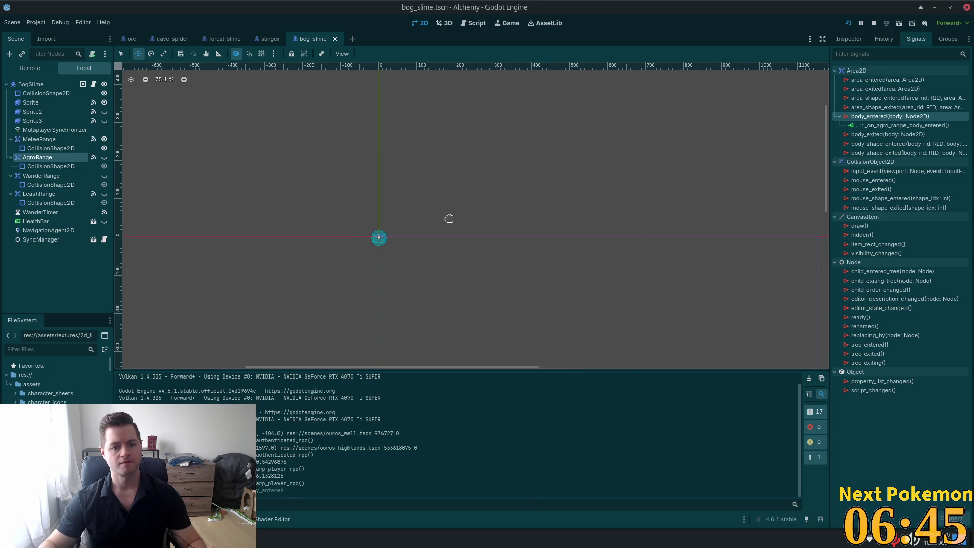
click(71, 103)
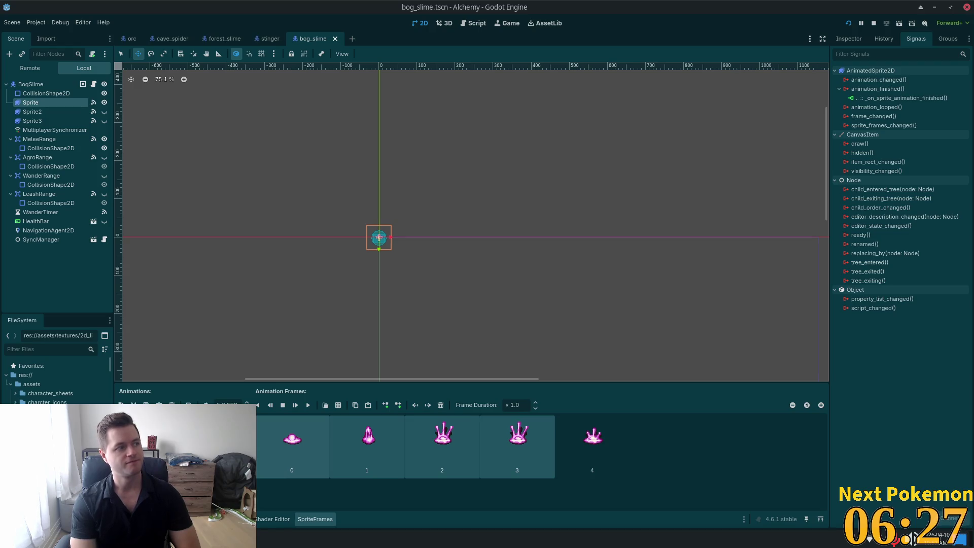
- Review the Sprite's animation frames, trying 7 FPS before restoring the speed to 5 FPS
click(152, 420)
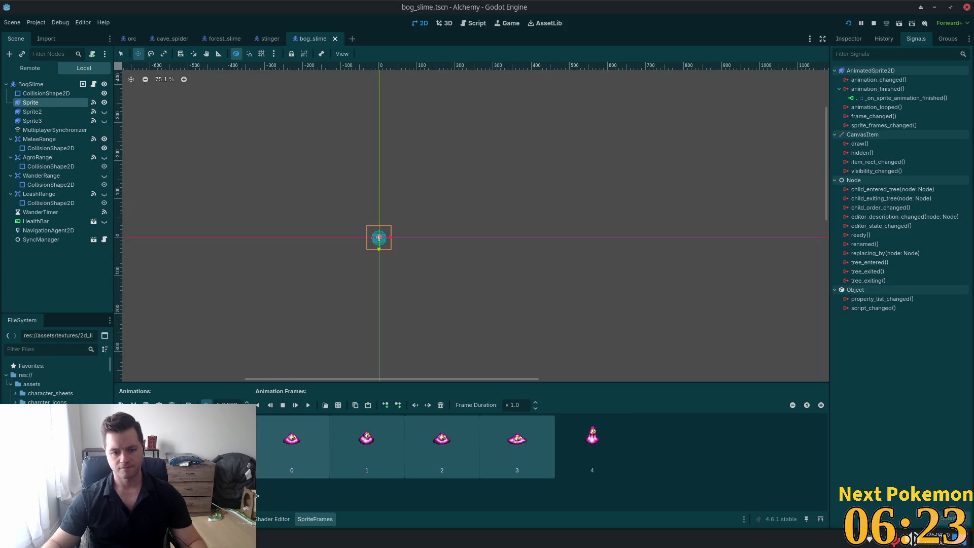
key(Delete)
key(ctrl+d)
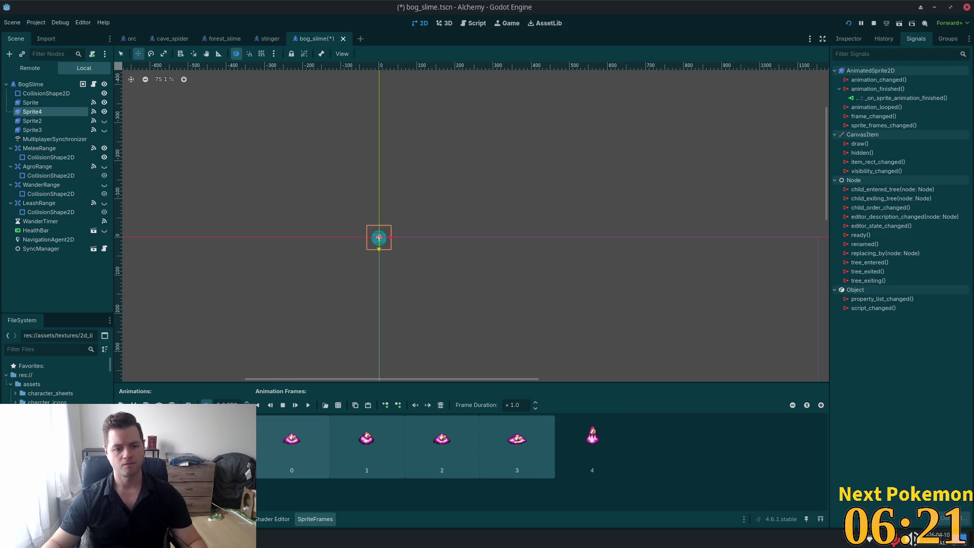
key(ctrl+z)
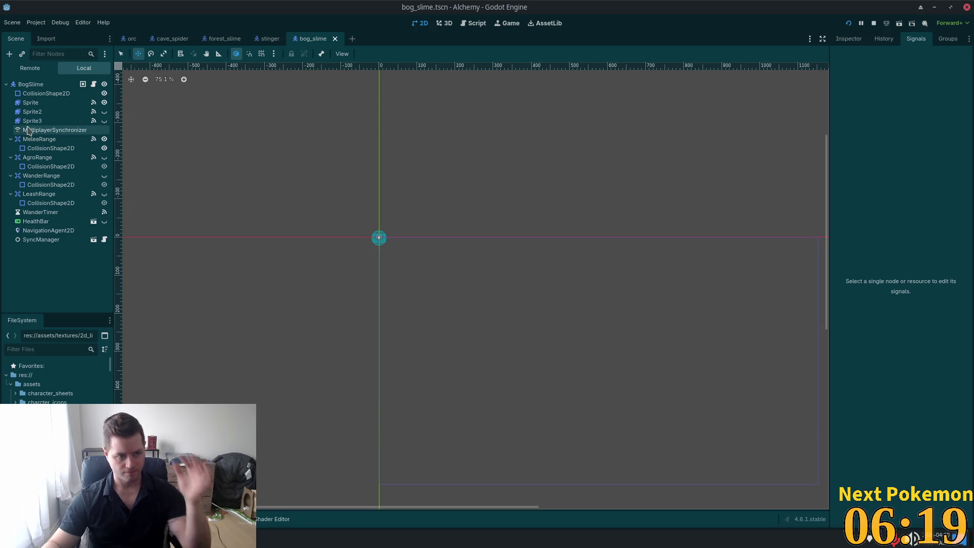
click(30, 102)
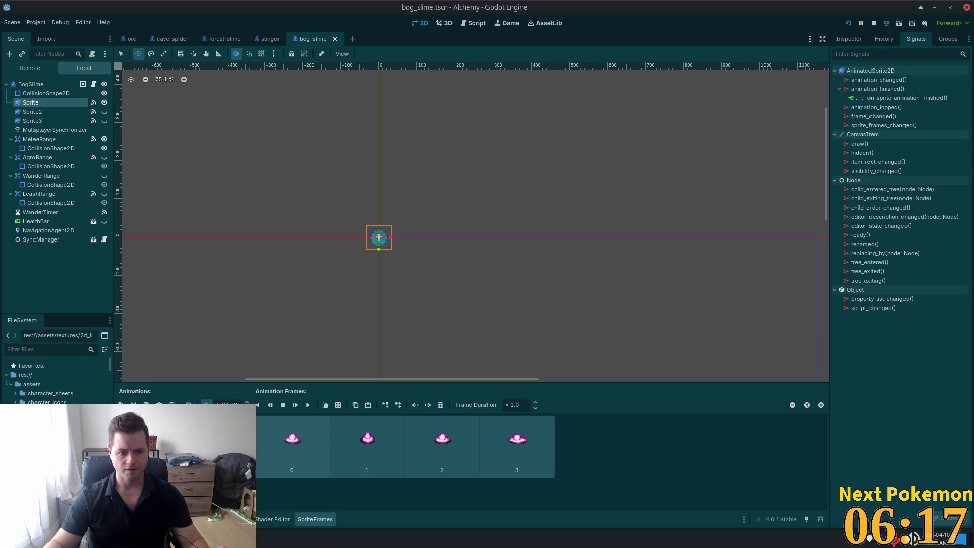
click(158, 404)
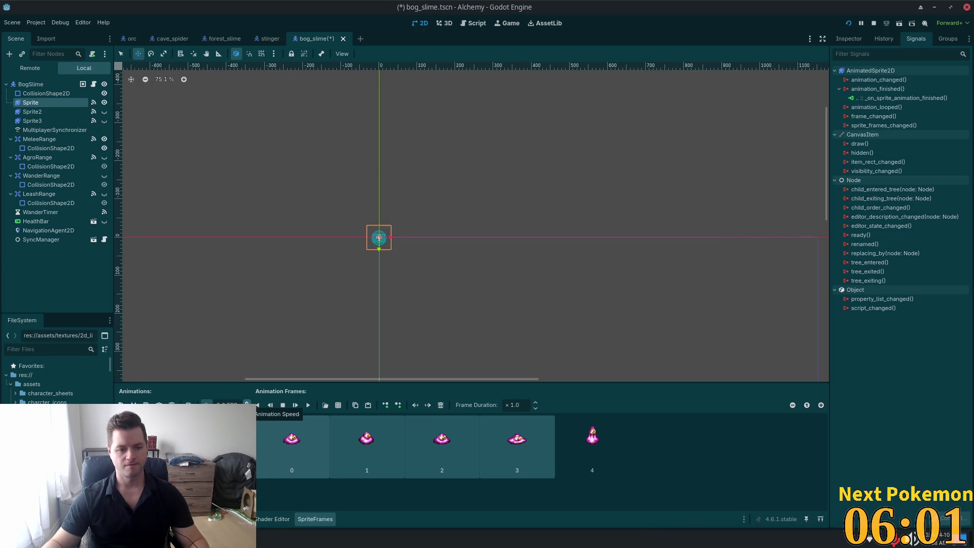
click(246, 402)
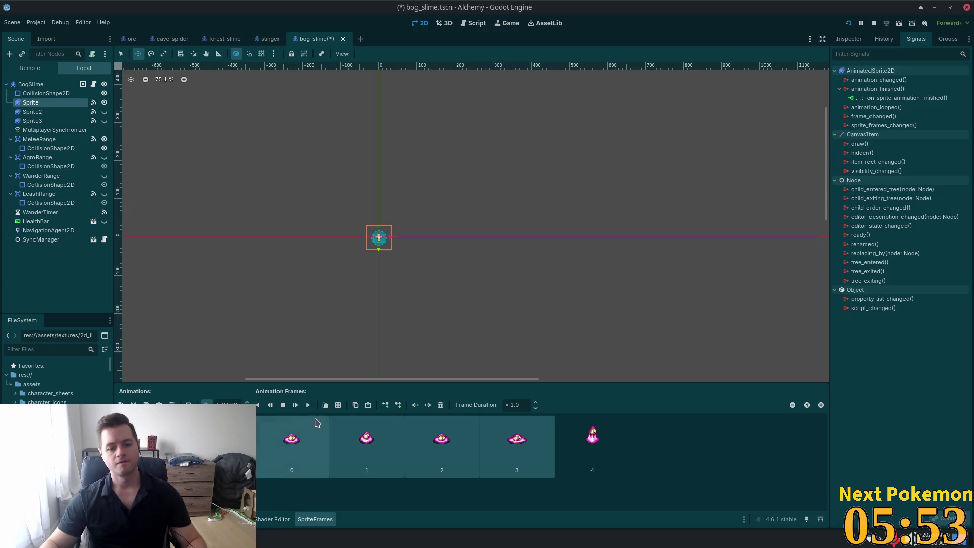
key(Return)
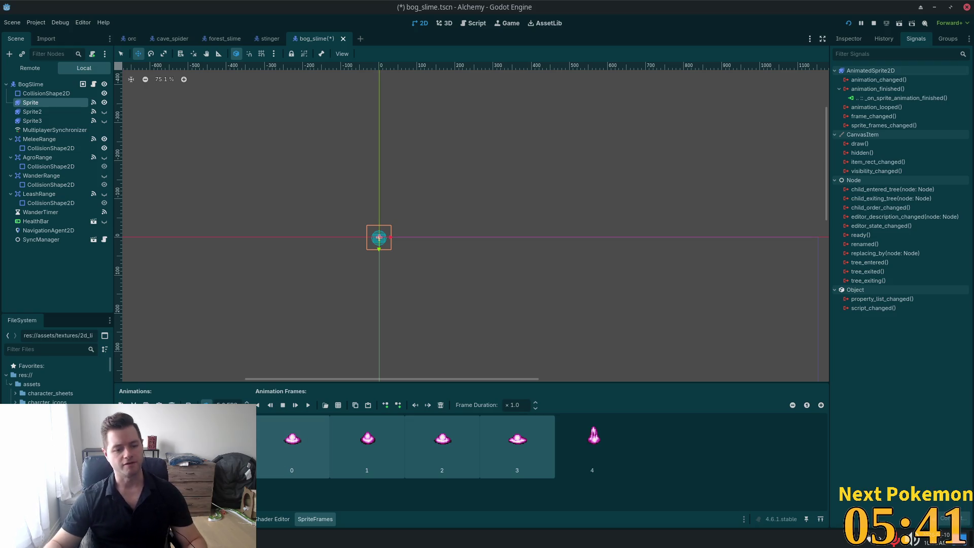
- Save bog_slime, check the AgroRange connection, and open a new empty scene tab
key(ctrl+s)
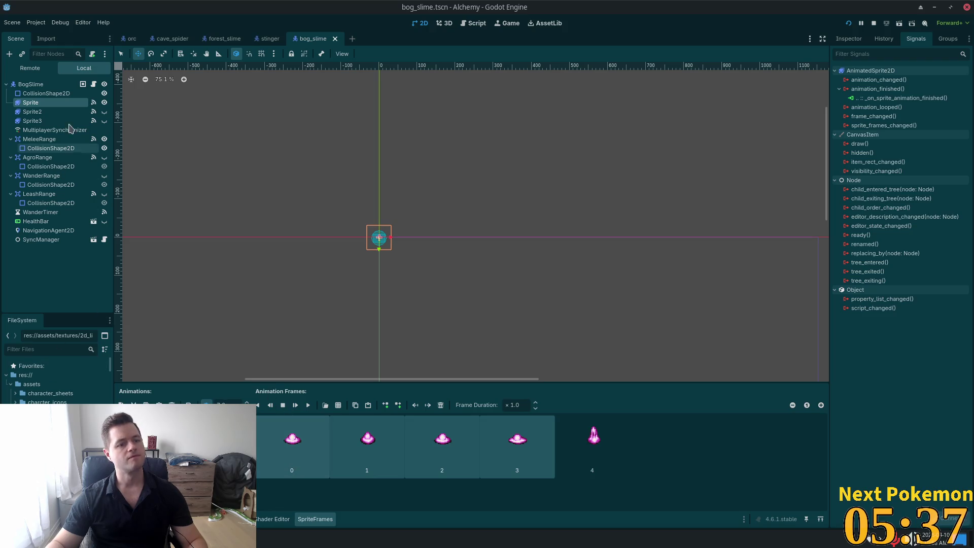
click(57, 158)
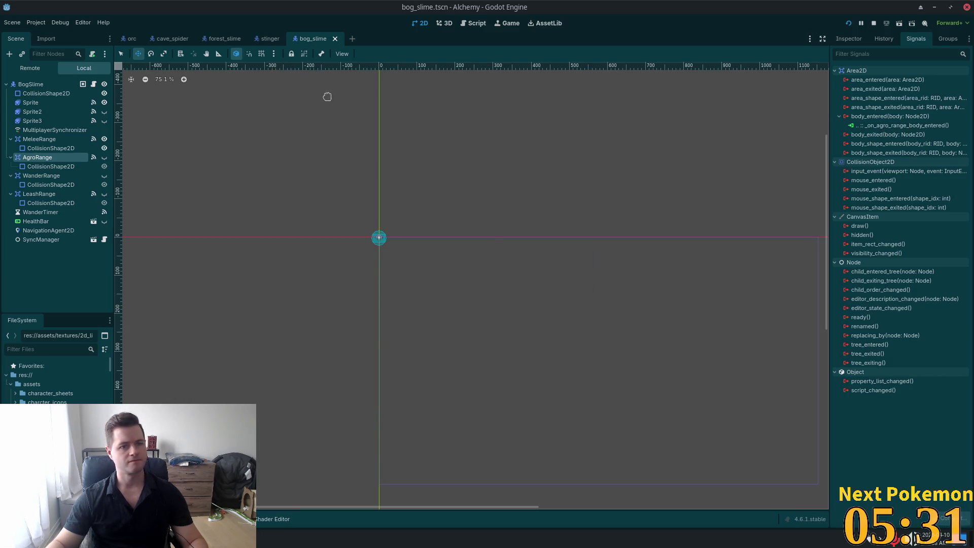
click(352, 40)
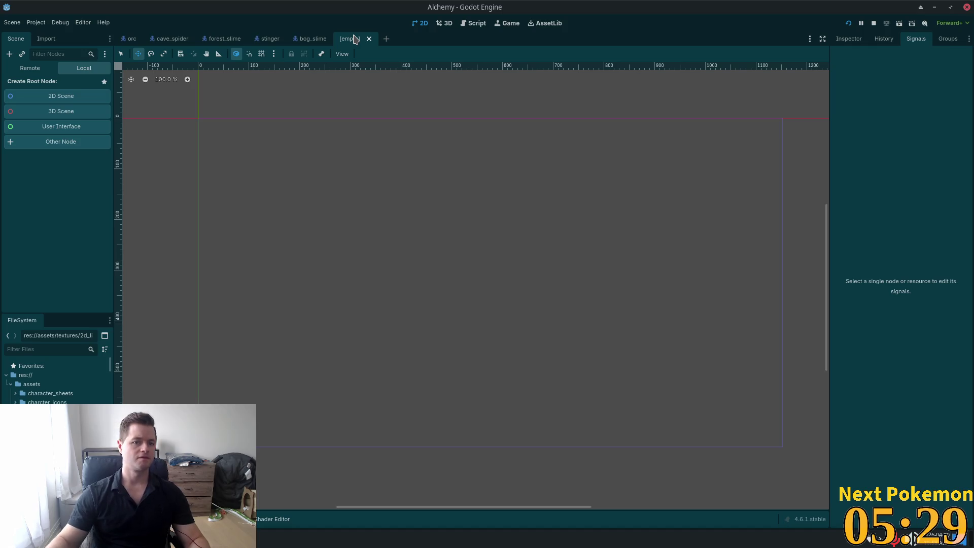
- Close the empty tab and test-run the game, walking around the bog before stopping
click(368, 39)
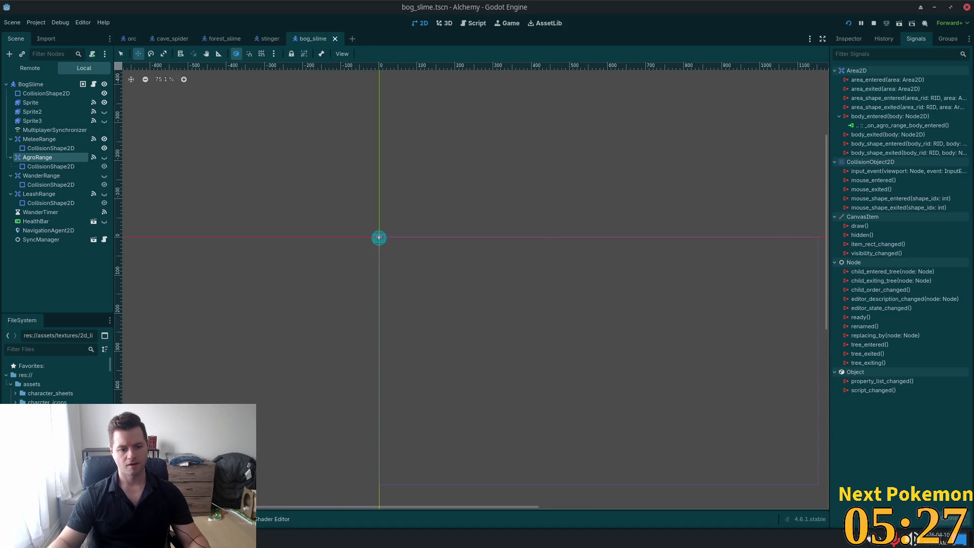
key(F5)
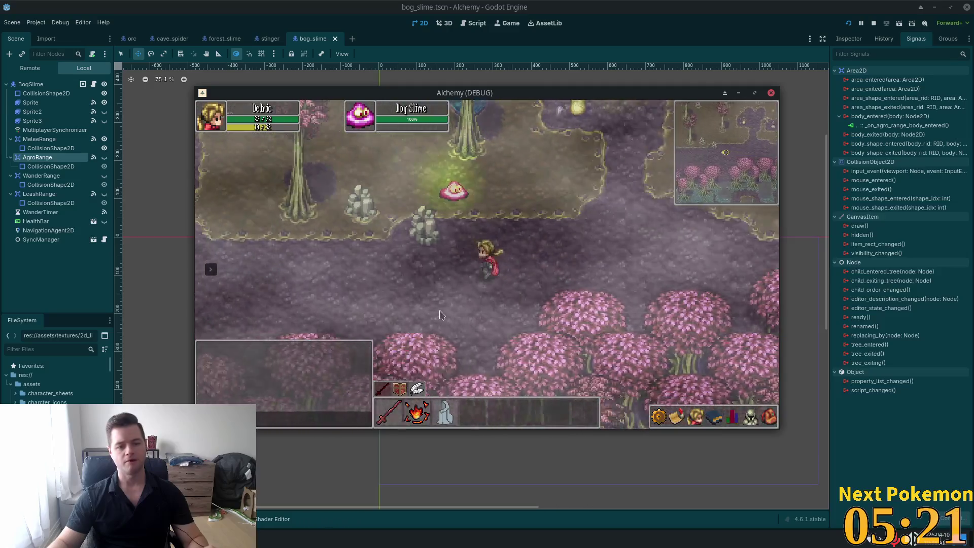
key(a)
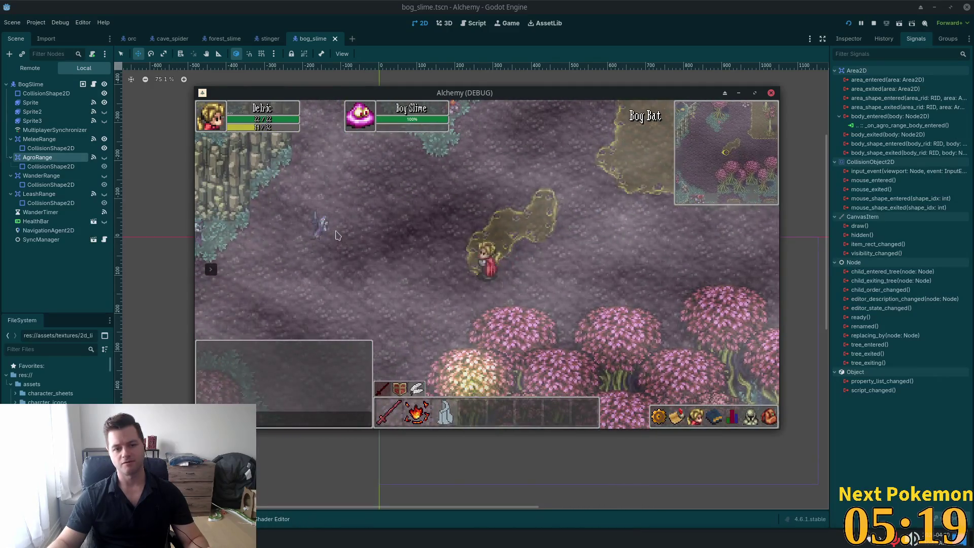
key(d)
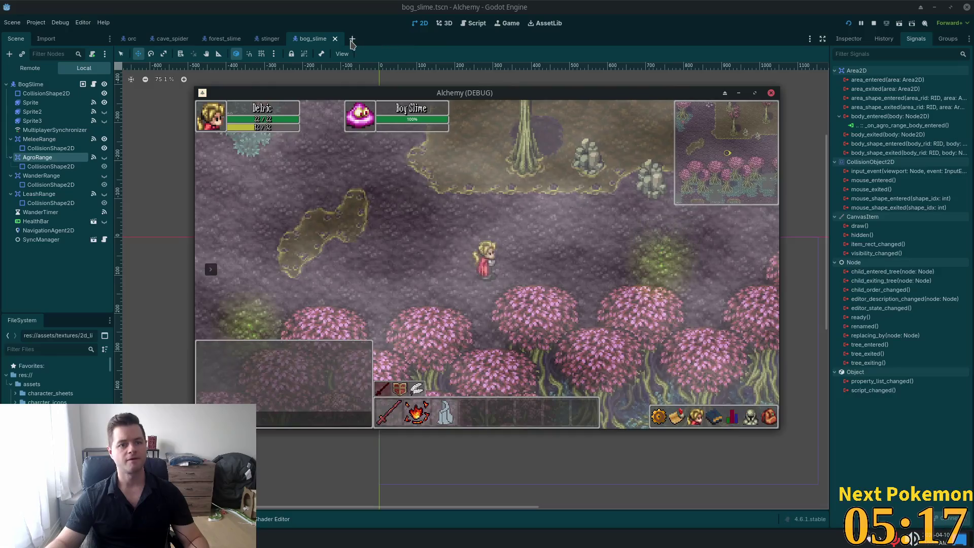
key(F8)
- Close the stinger, bog_slime and forest_slime scene tabs
click(270, 39)
click(286, 40)
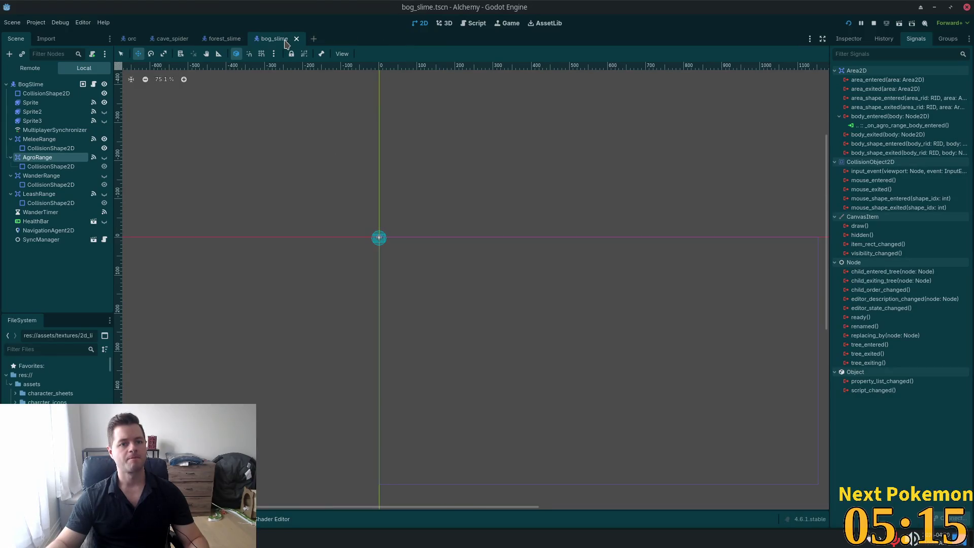
click(296, 39)
click(248, 39)
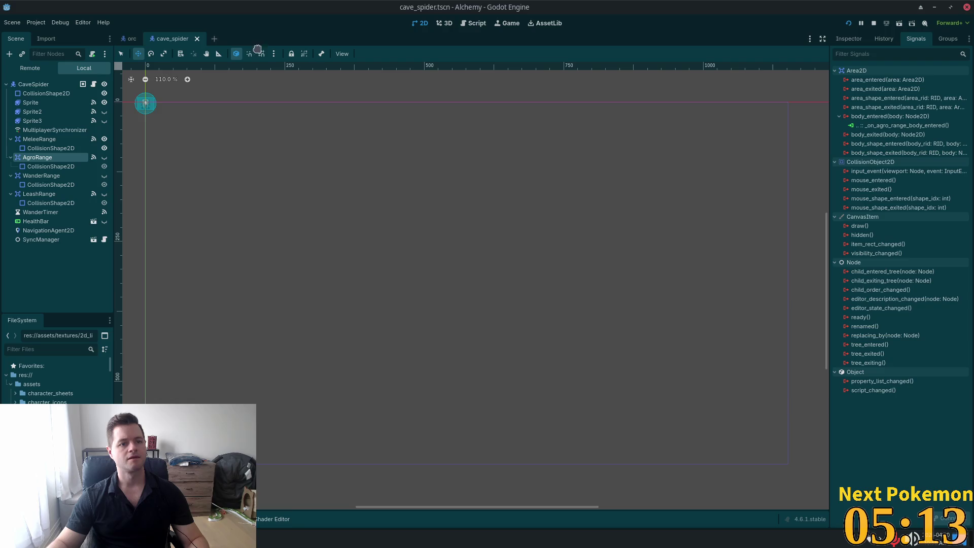
- Close cave_spider, search 'bog_bat', then close the bog_cave scene opened by mistake
click(200, 39)
key(alt+shift+o)
text(bog_bat)
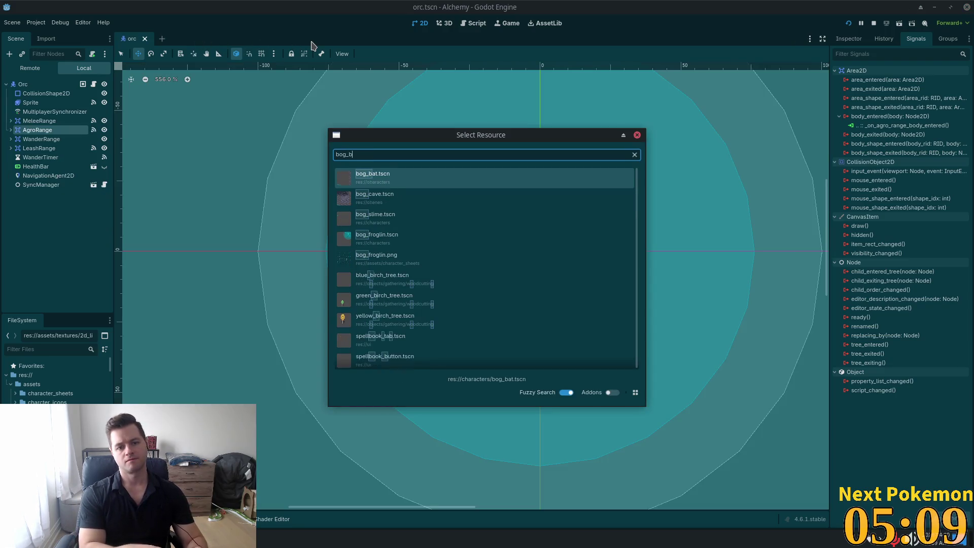
key(Down)
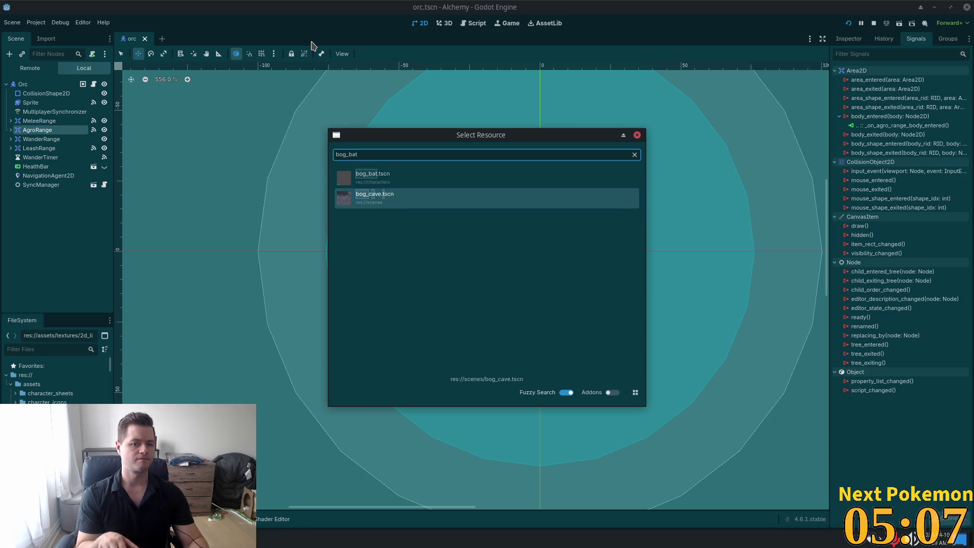
key(Return)
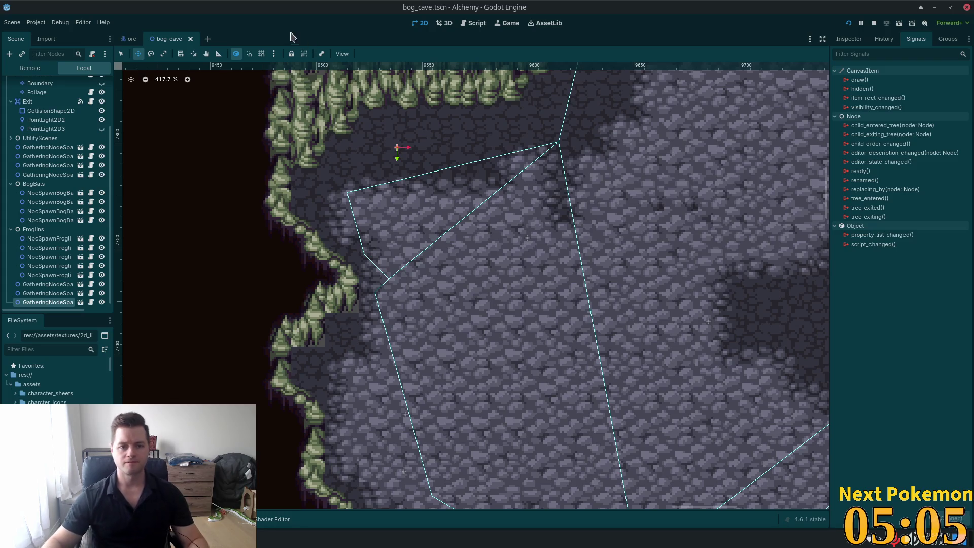
scroll(437, 206, down, 6)
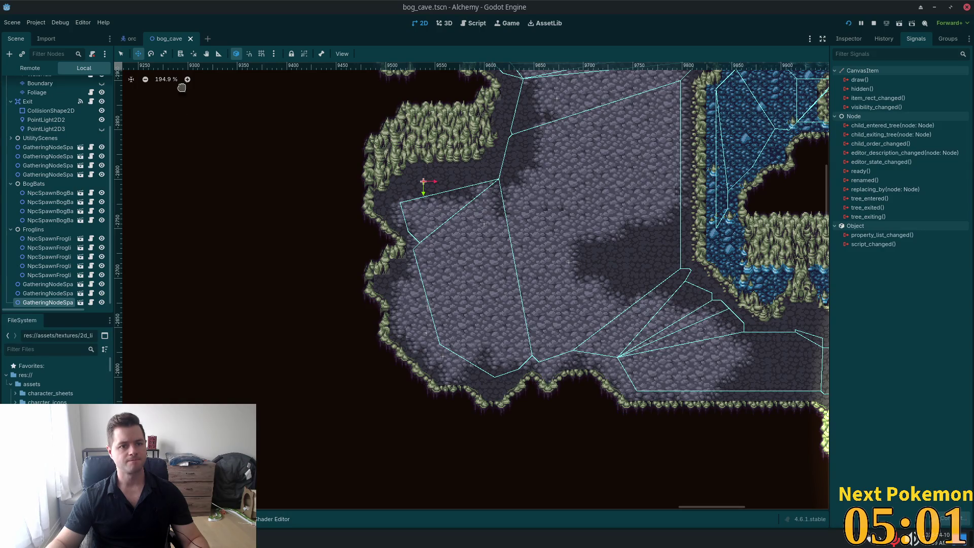
click(190, 39)
- Quick-open 'bog_bat' again and open bog_bat.tscn
key(ctrl+shift+o)
text(bog_bat)
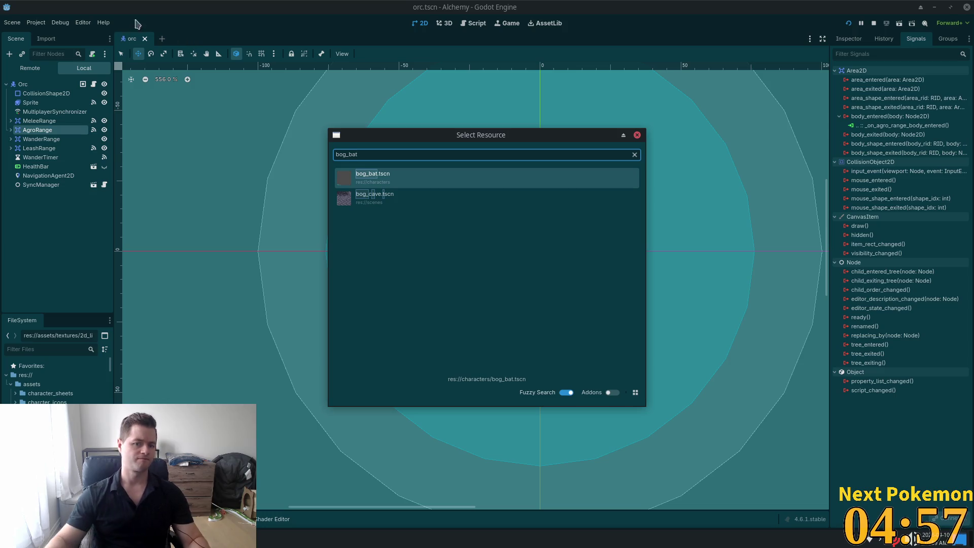
click(404, 180)
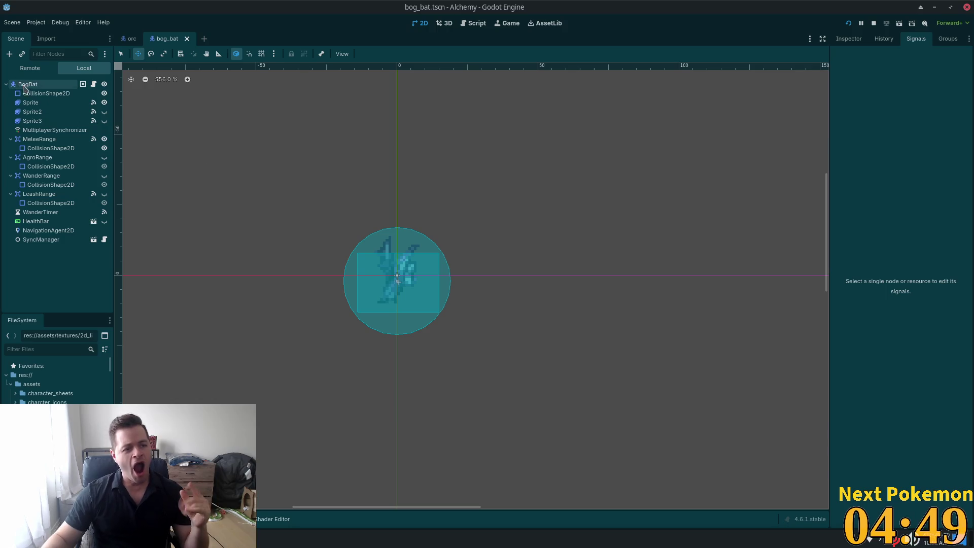
- Review the bat's Sprite animations, leaving the playback speed at 5 FPS
click(32, 112)
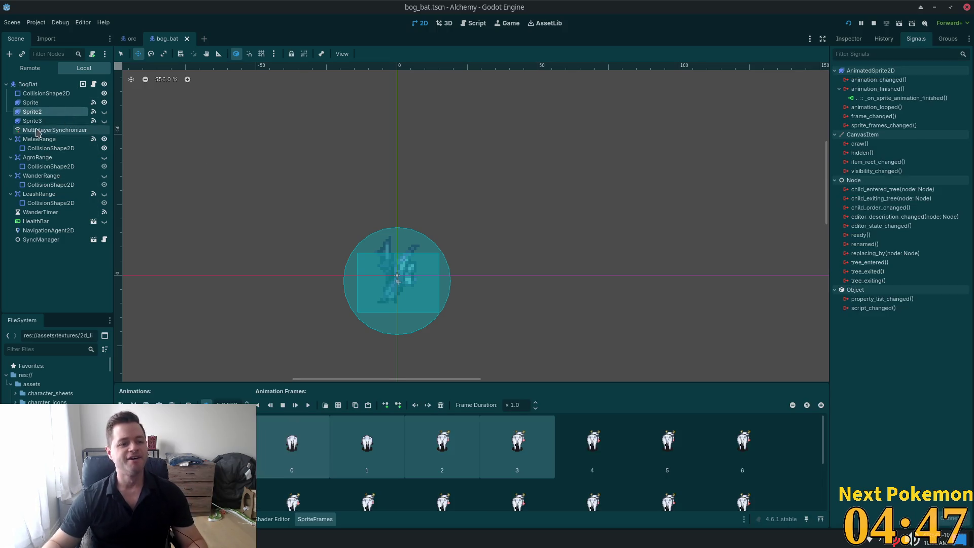
click(30, 103)
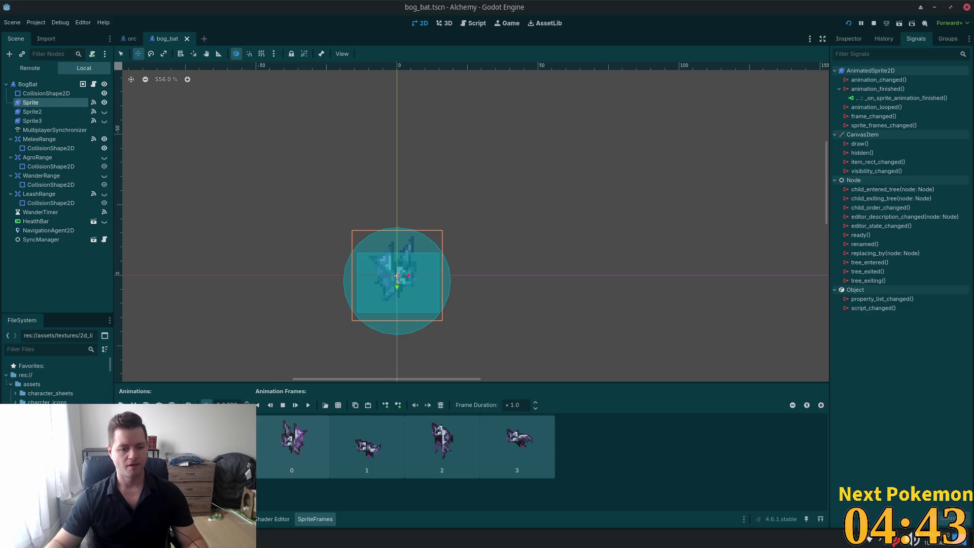
key(ctrl+d)
key(ctrl+z)
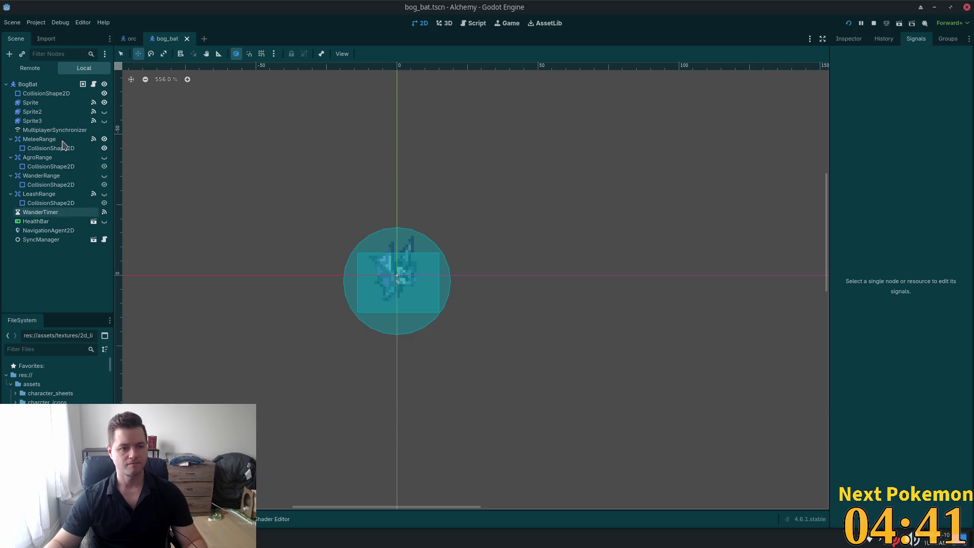
click(30, 103)
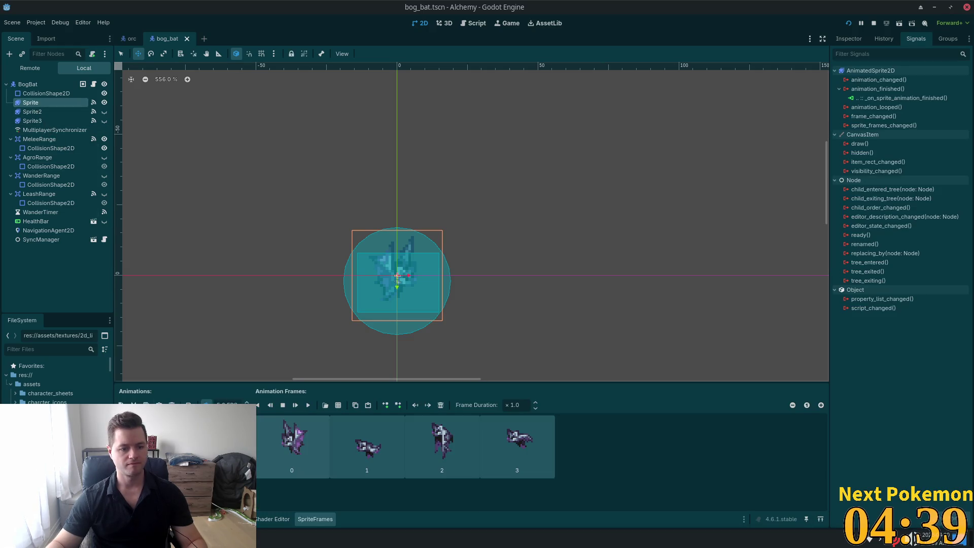
click(146, 403)
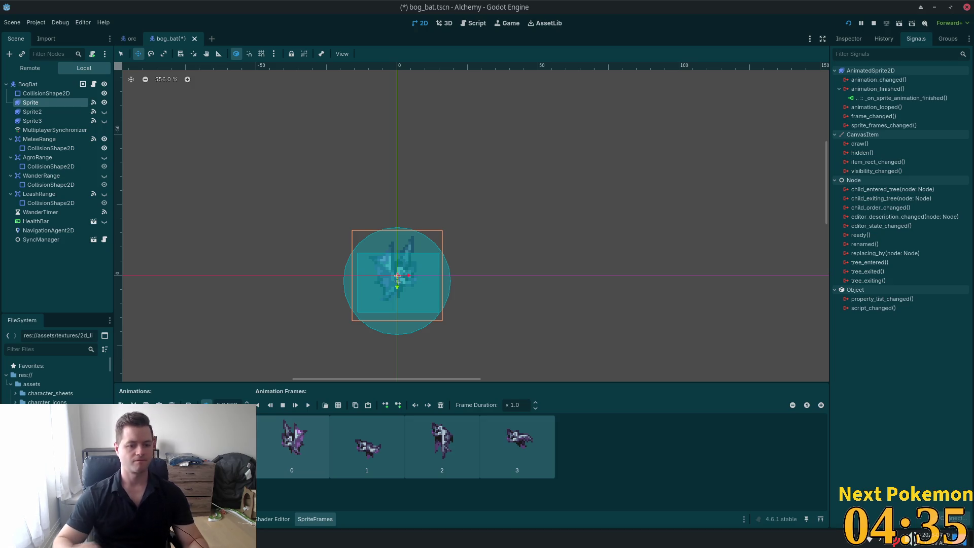
click(227, 404)
key(Return)
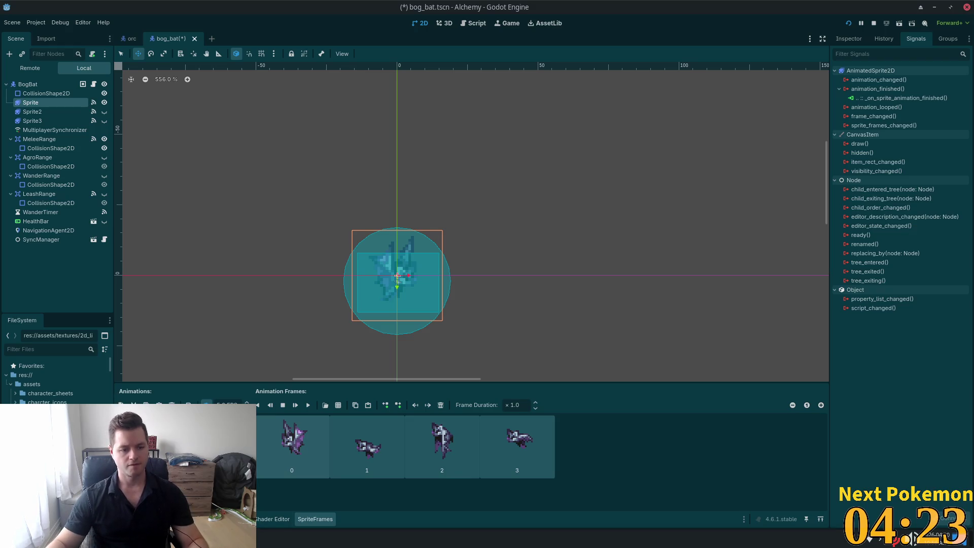
click(171, 405)
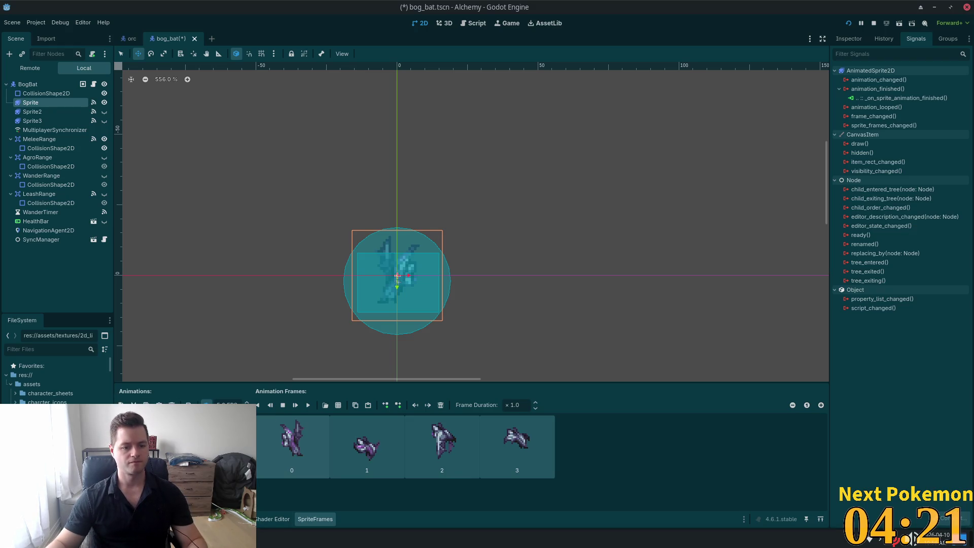
key(Down)
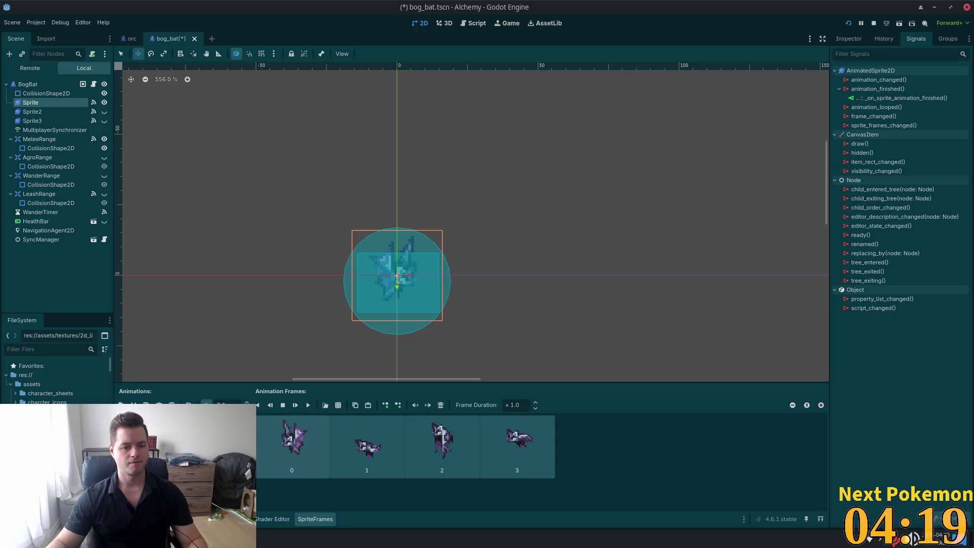
key(Down)
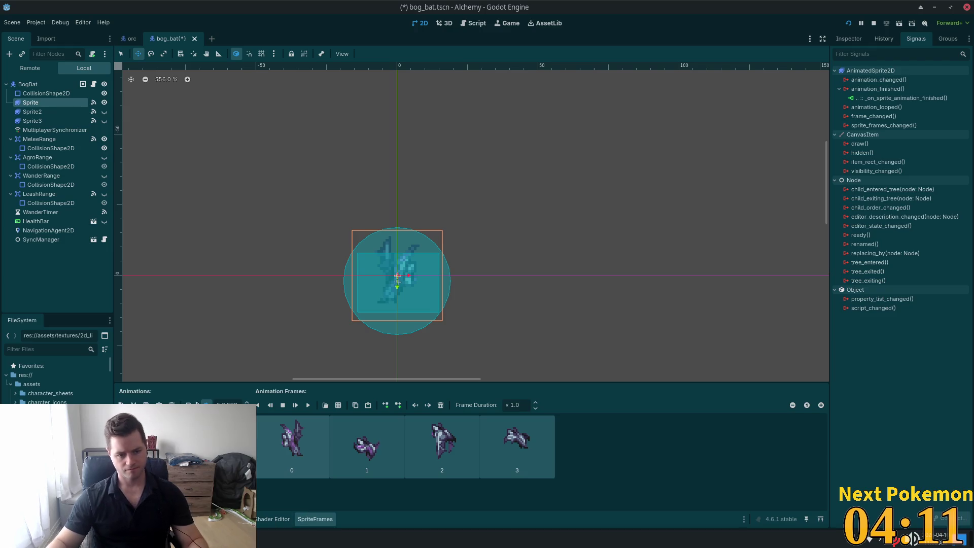
- Save bog_bat and search the quick resource finder for 'frog'
key(ctrl+s)
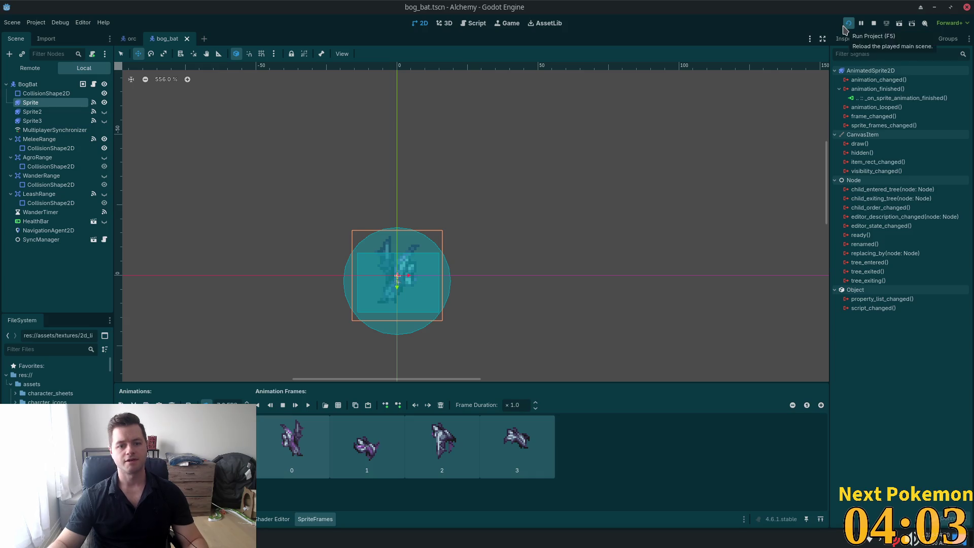
key(shift+alt+o)
text(frogl)
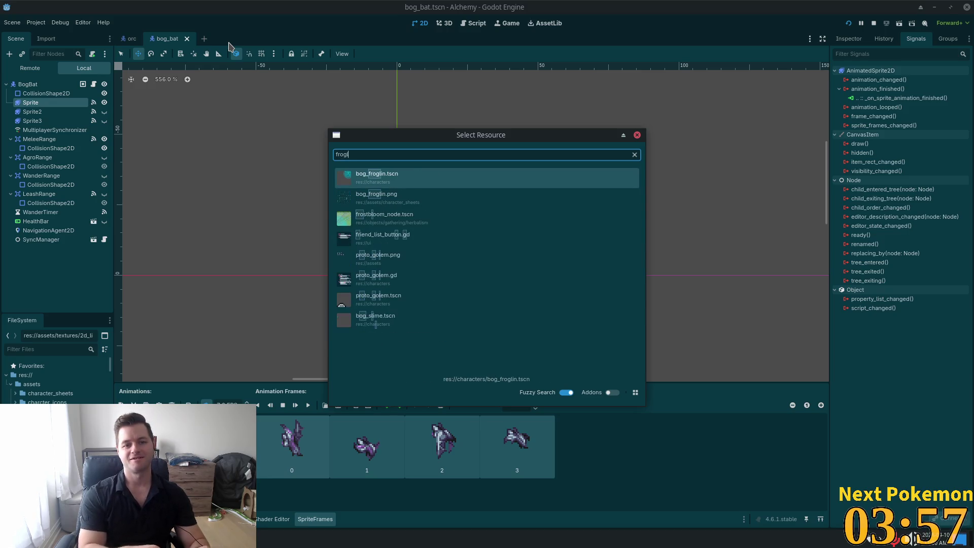
- Open bog_froglin.tscn and connect AgroRange's body_entered to _on_agro_range_body_entered
double_click(371, 179)
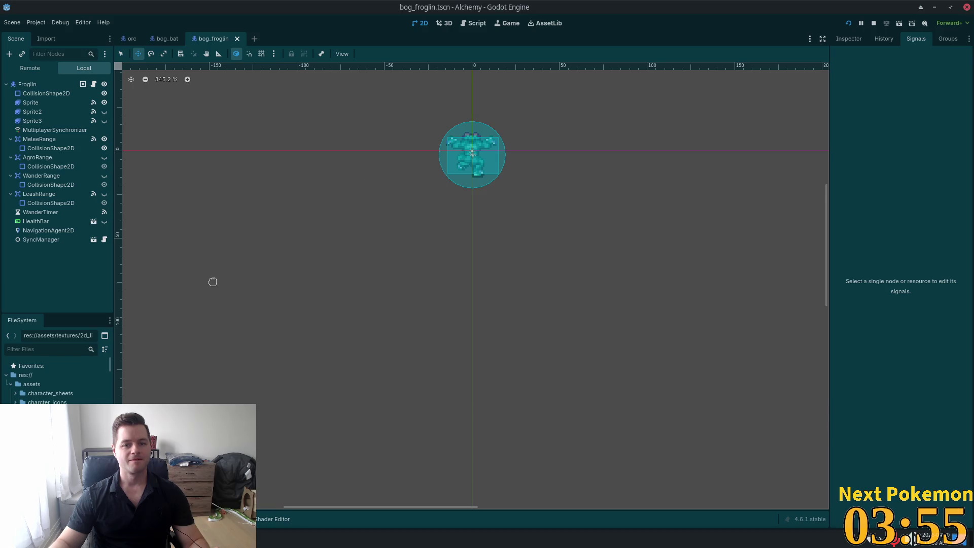
click(55, 85)
click(39, 139)
click(37, 157)
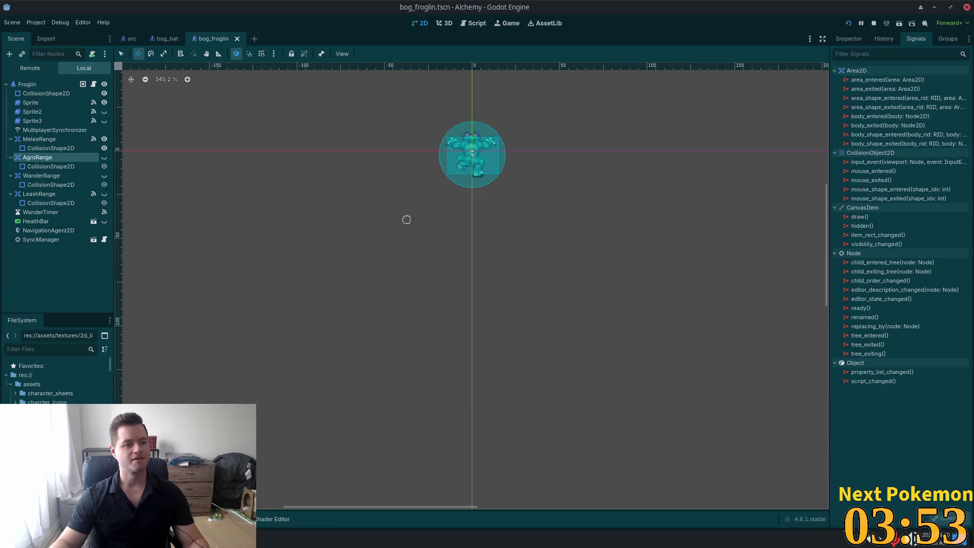
double_click(871, 116)
click(549, 369)
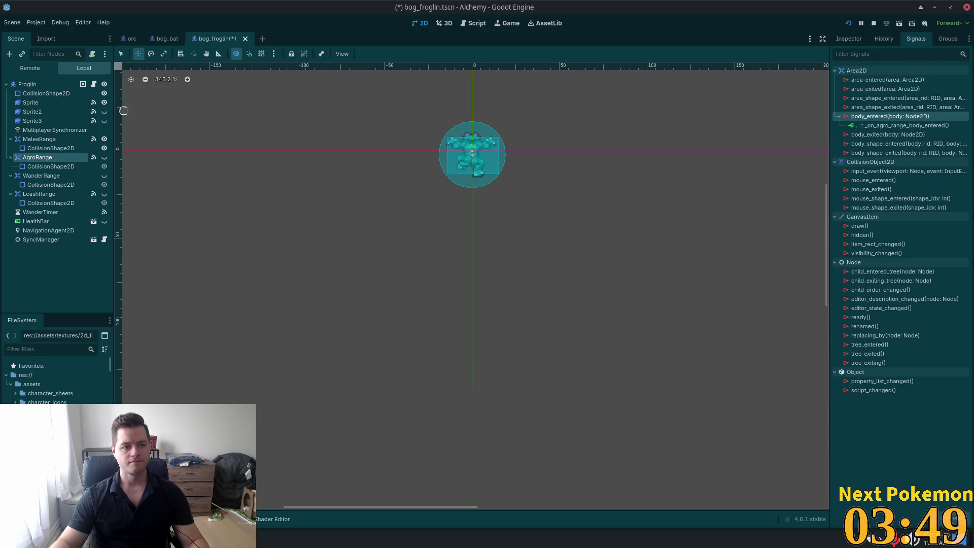
- Review the froglin's Sprite animations, set one animation's speed to 3 FPS, and save
click(30, 102)
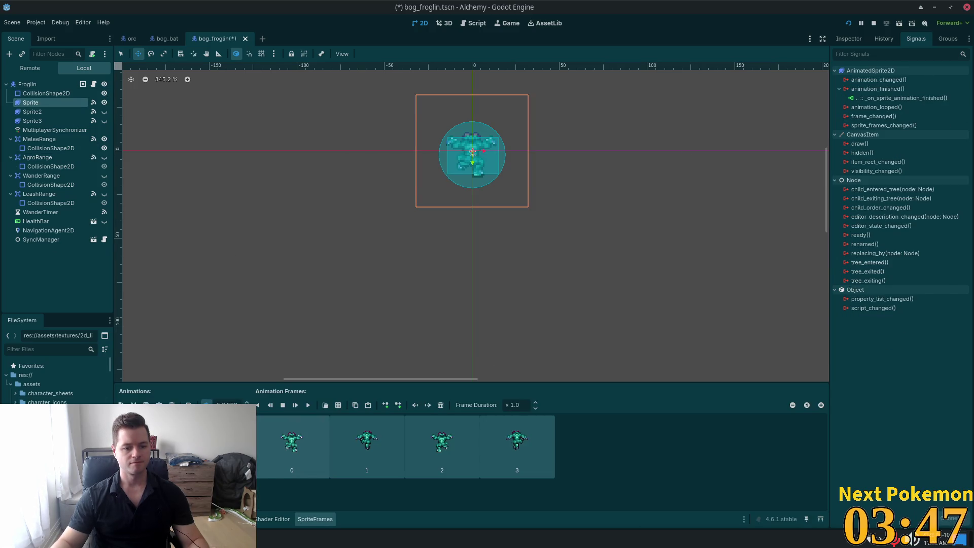
click(152, 431)
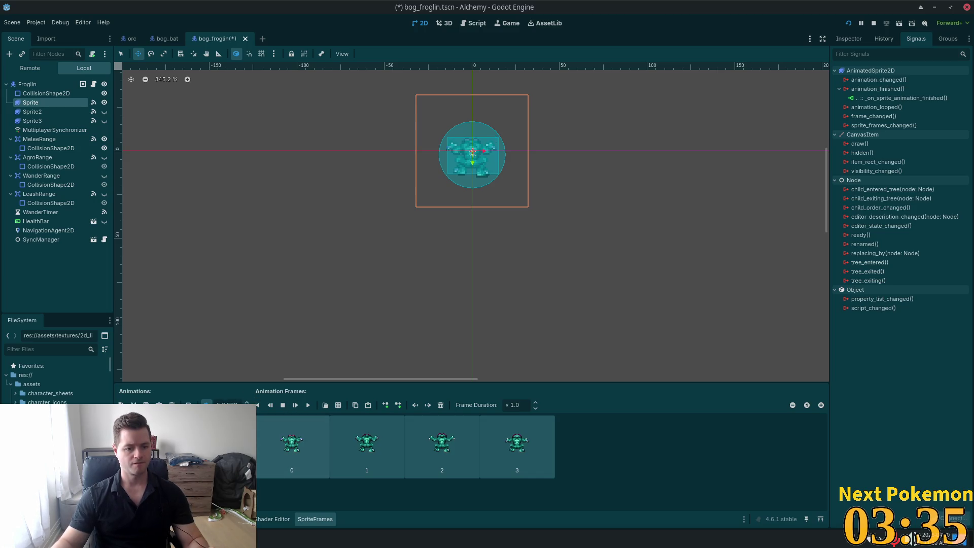
click(147, 421)
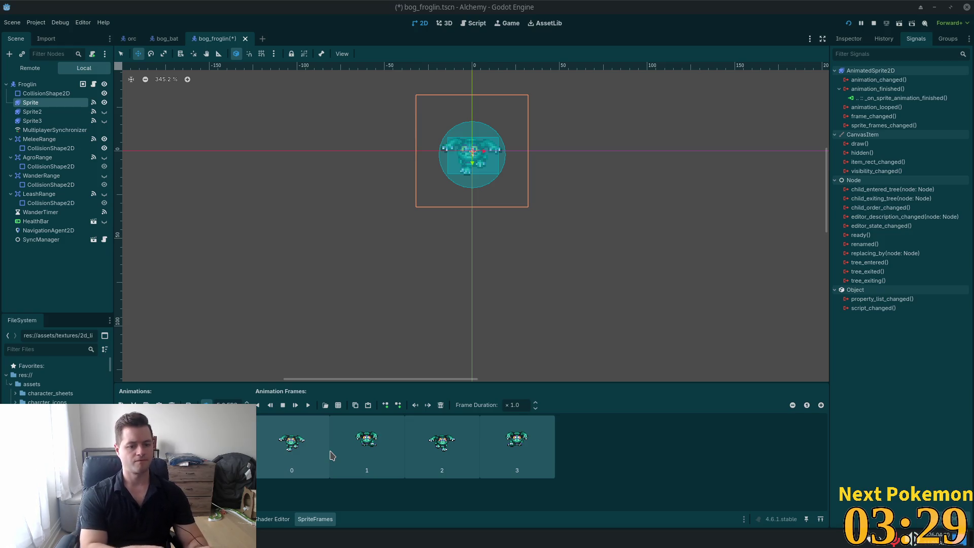
click(227, 404)
text(3)
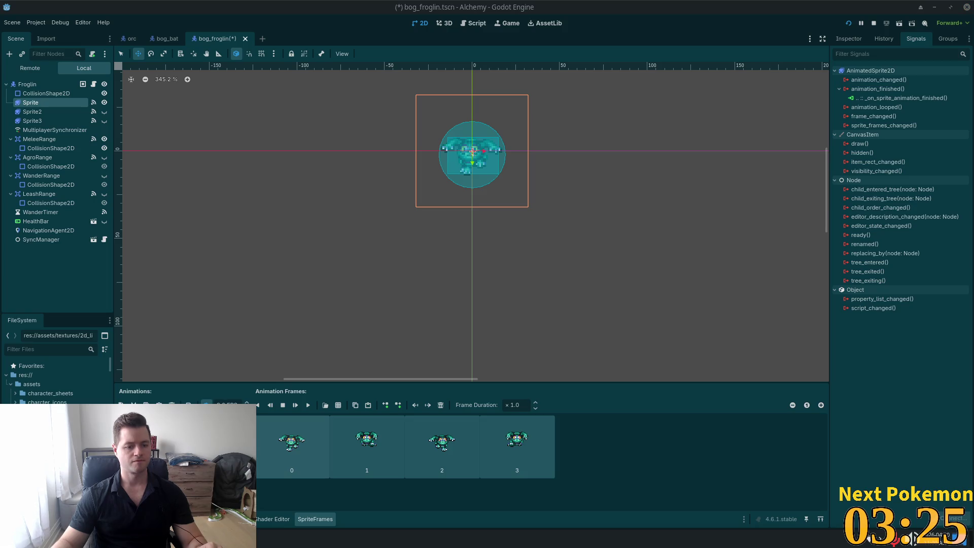
click(167, 421)
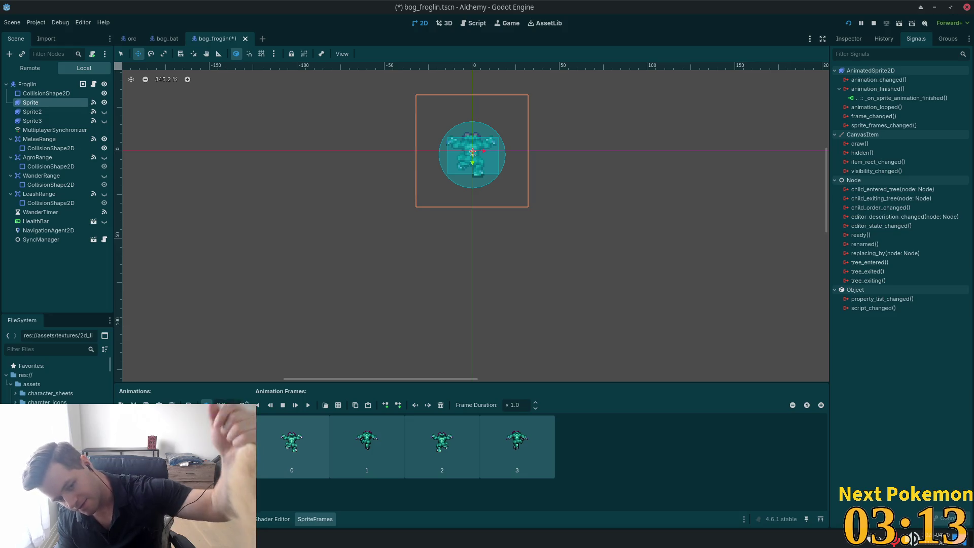
key(ctrl+s)
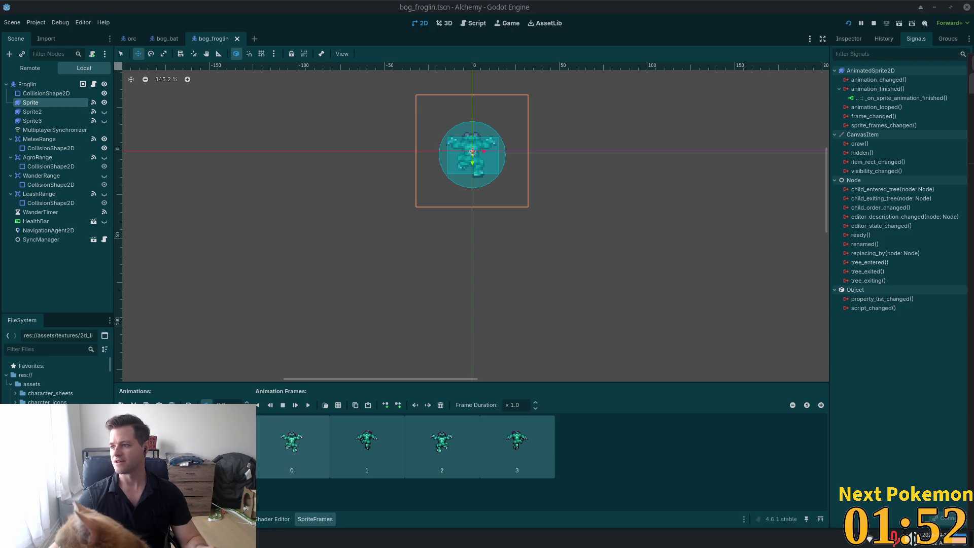
- Switch from Godot to Chrome showing Google Images results for 'broken glass fence'
key(alt+Tab)
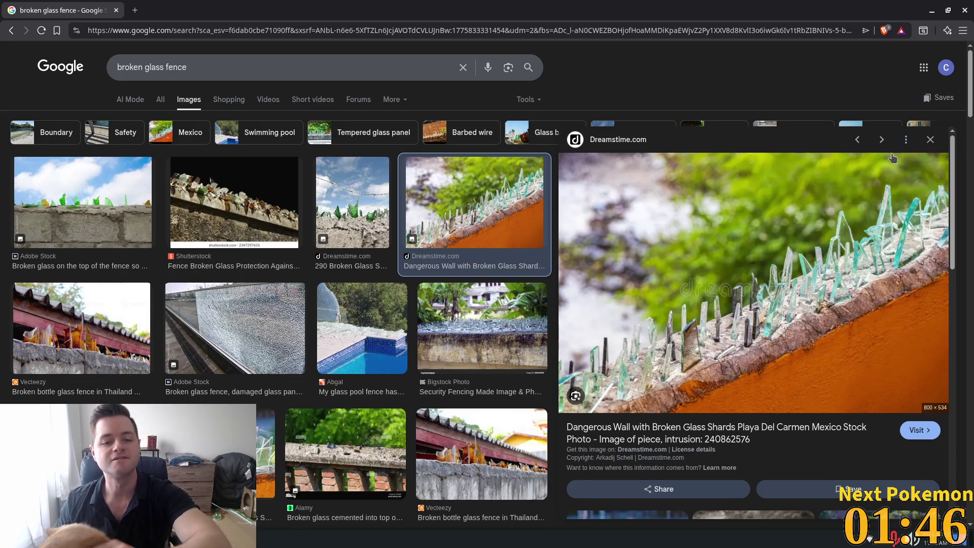
- Preview the Shutterstock, Dreamstime and Adobe Stock broken glass fence photos
click(243, 183)
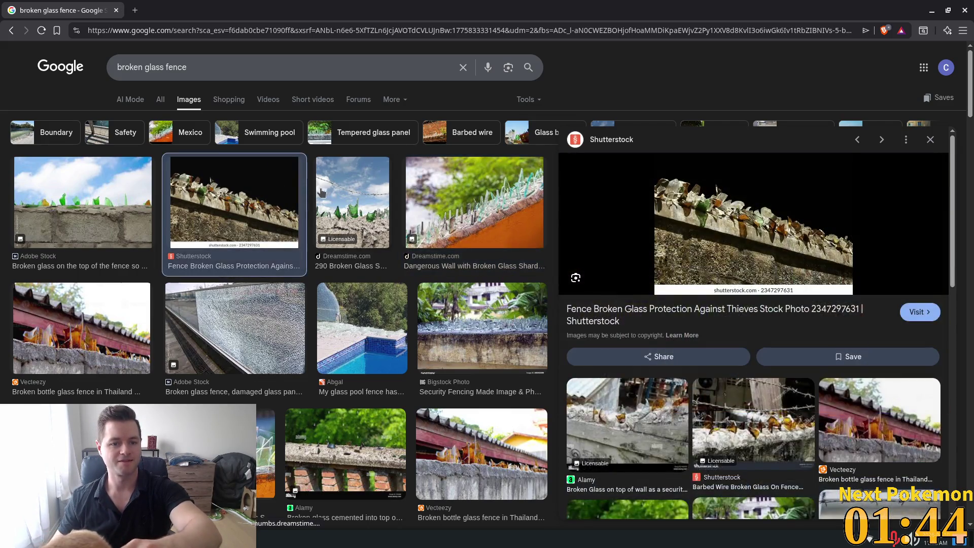
click(348, 203)
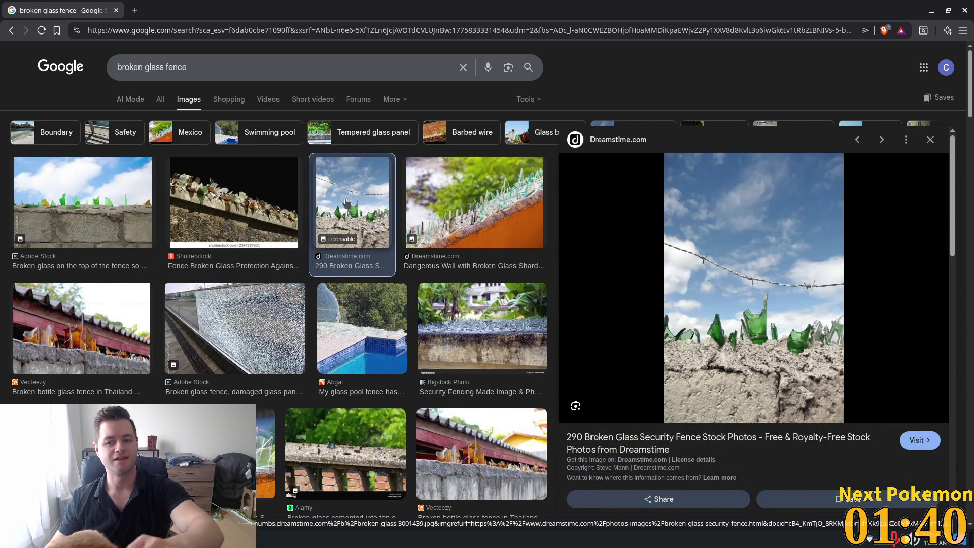
click(102, 186)
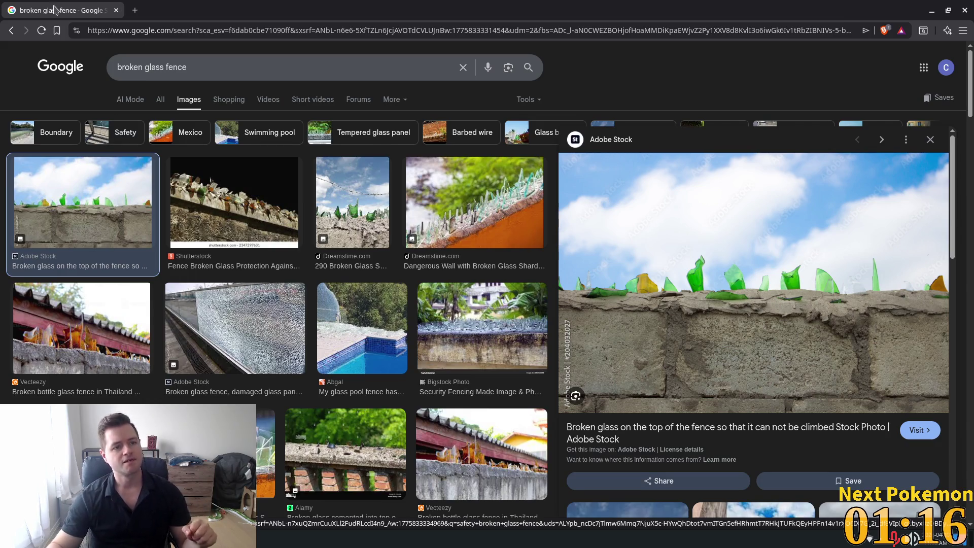
- Close the Google Images tab to return to the bog_froglin scene in Godot
click(116, 11)
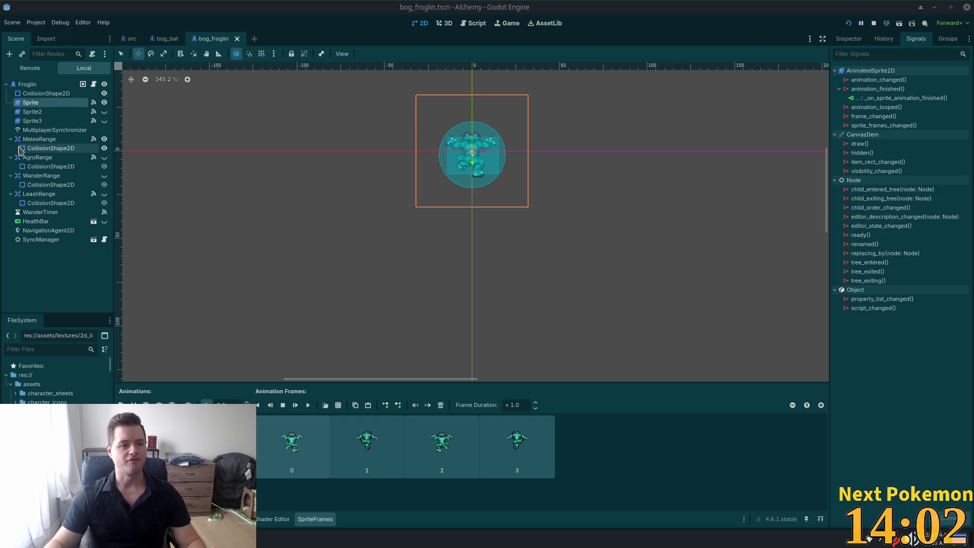
- In bog_bat, connect the AgroRange body_entered signal to _on_agro_range_body_entered
click(167, 38)
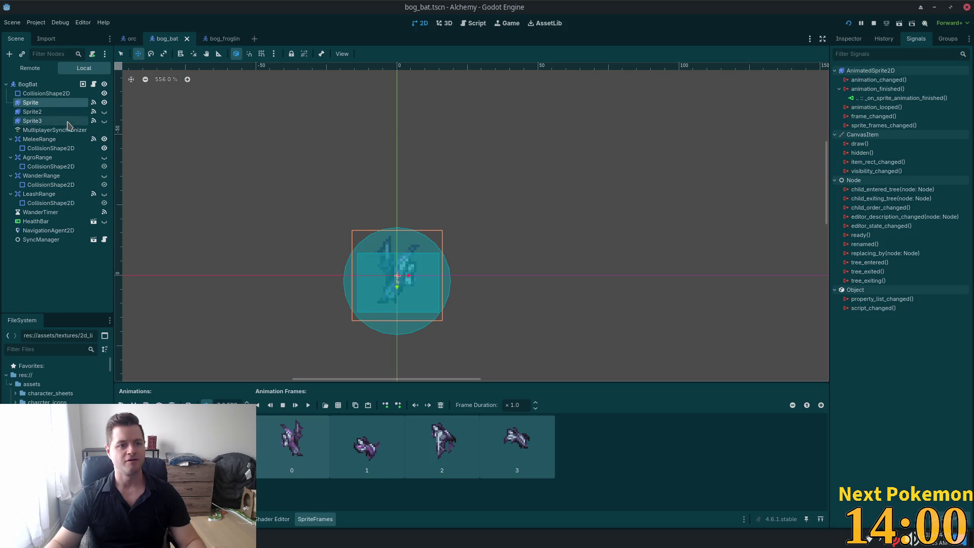
click(50, 148)
click(40, 157)
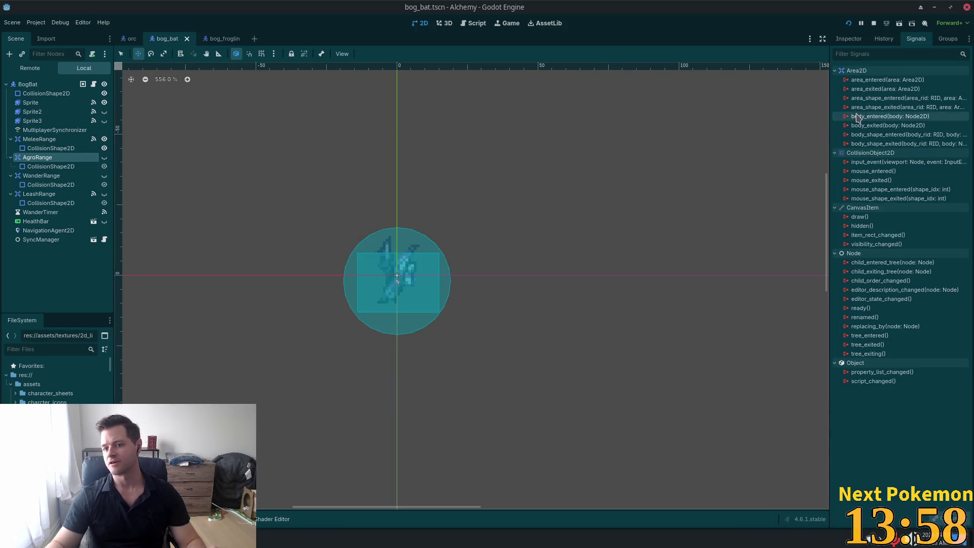
double_click(893, 116)
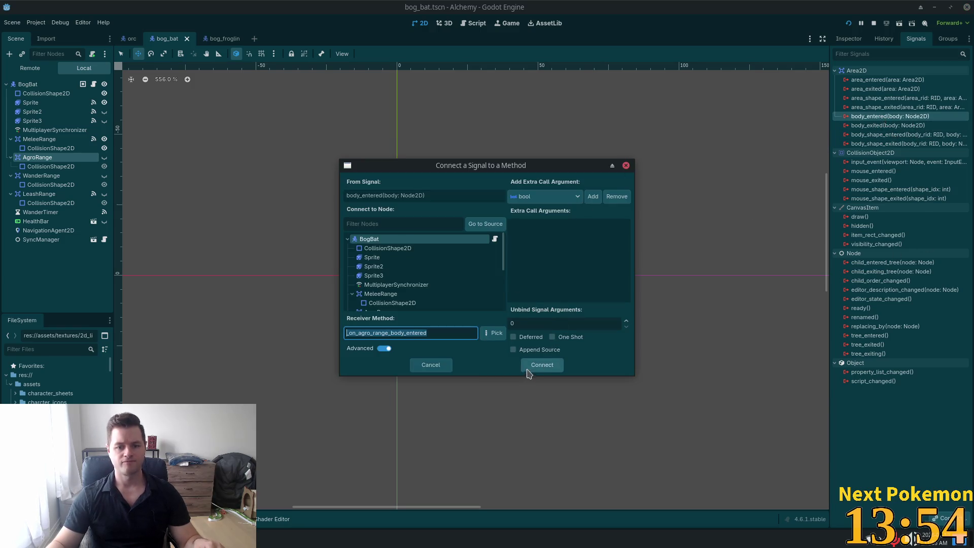
click(530, 366)
- Check the bat's Sprite, MultiplayerSynchronizer and collision nodes, then return to bog_froglin
click(31, 103)
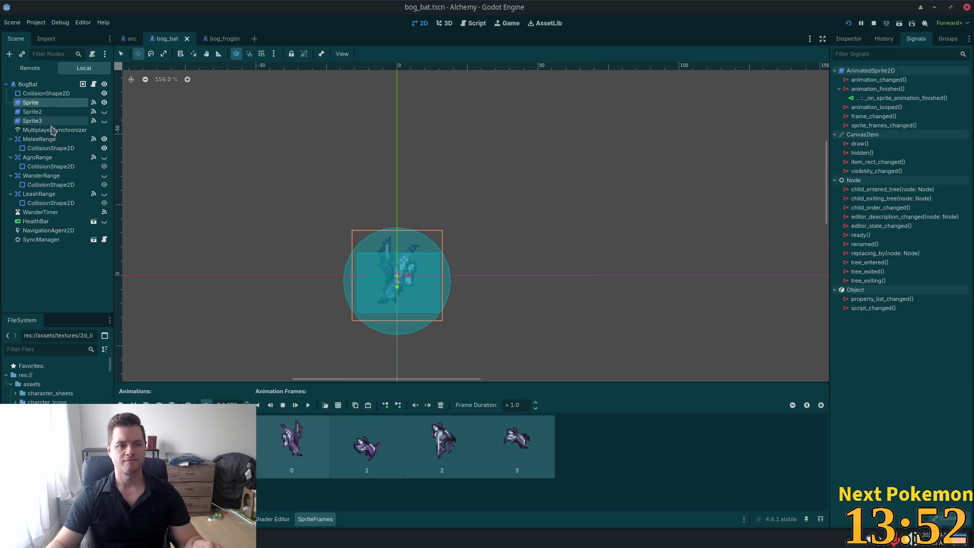
click(53, 129)
click(57, 97)
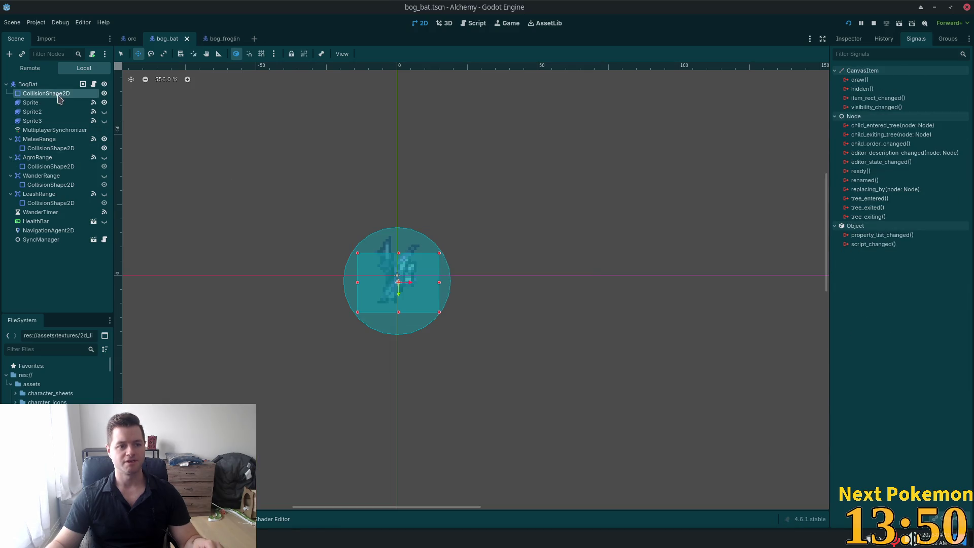
click(216, 38)
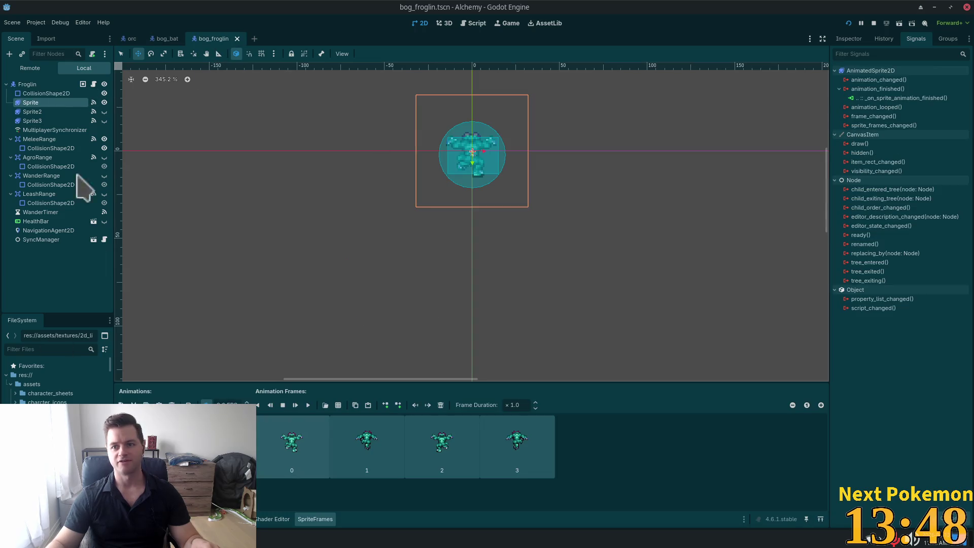
- Raise the Froglin's Run Speed from 75 to 90, then quick-search for 'scorpio'
click(854, 40)
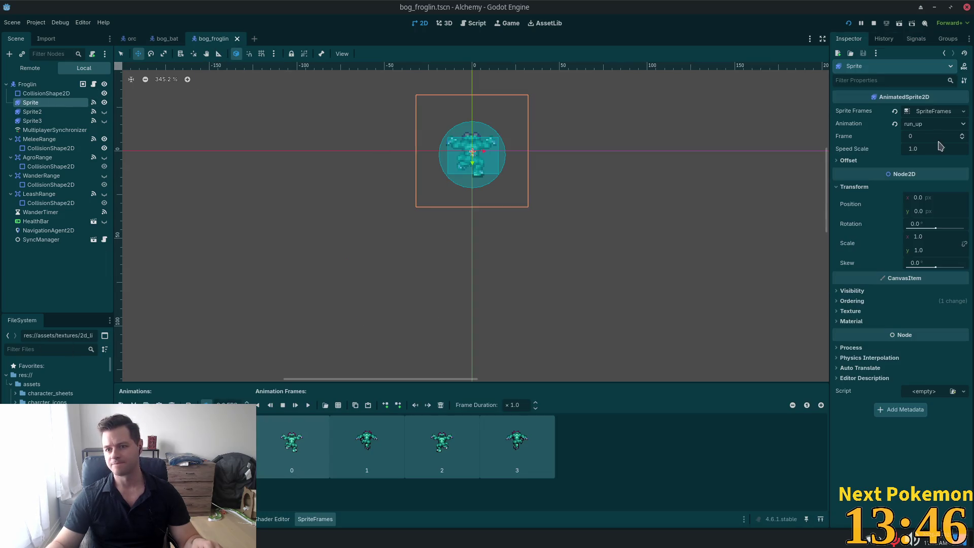
click(27, 84)
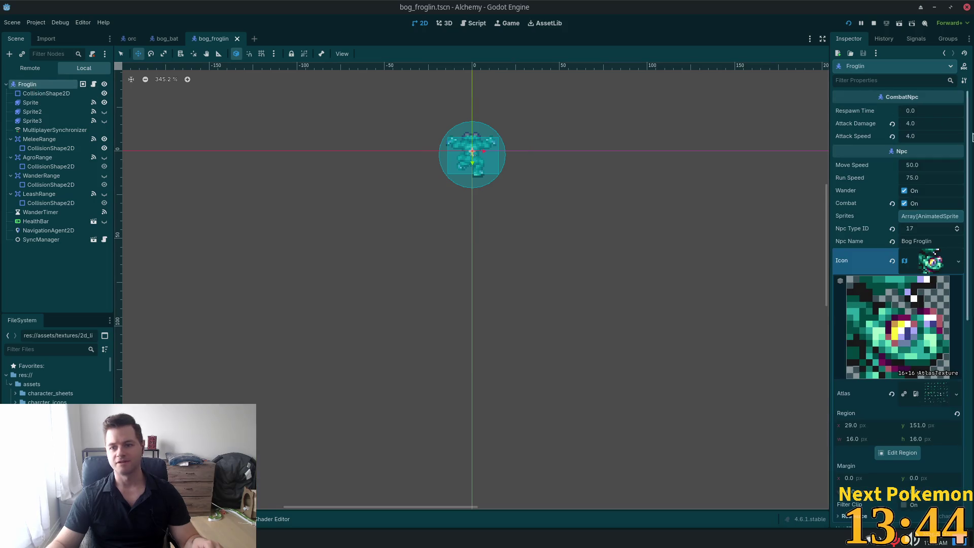
click(926, 178)
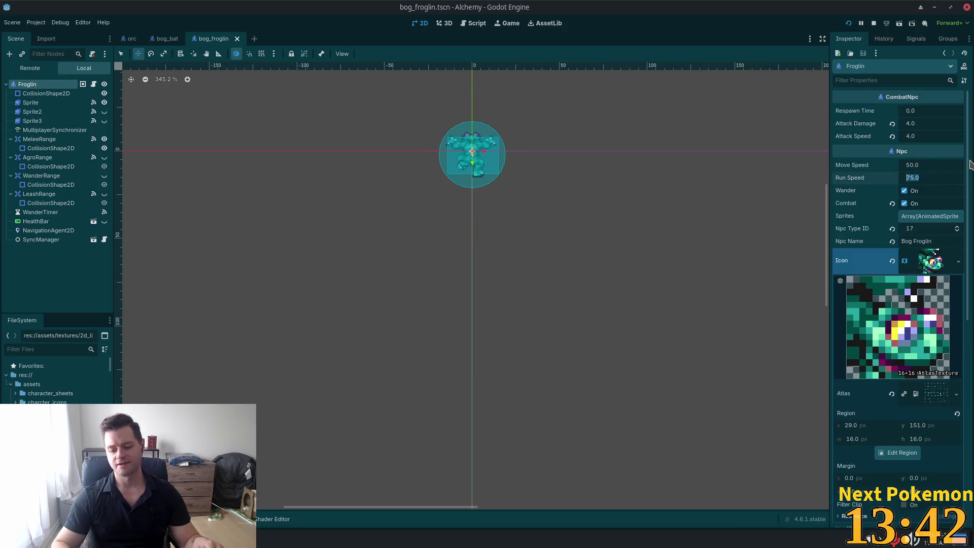
text(90)
key(Return)
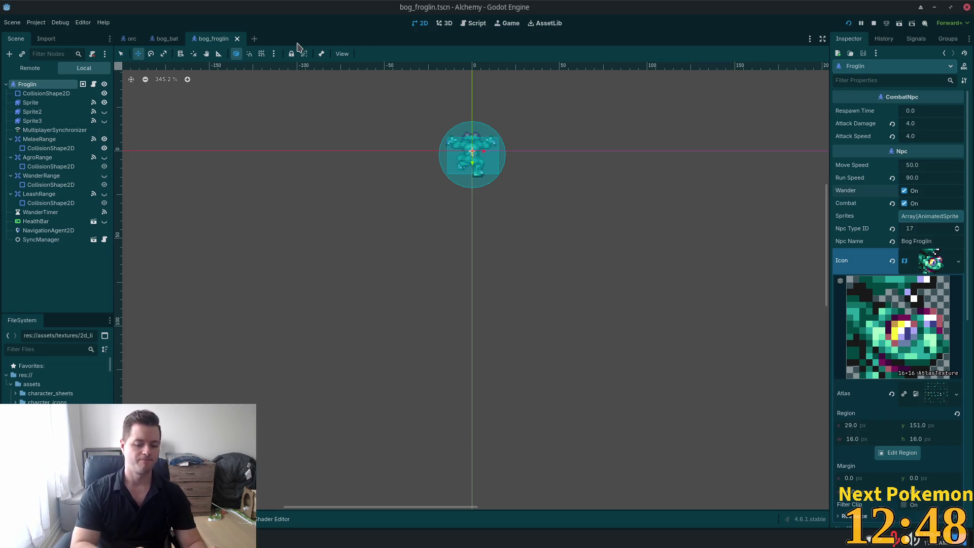
key(shift+alt+o)
text(scorpio)
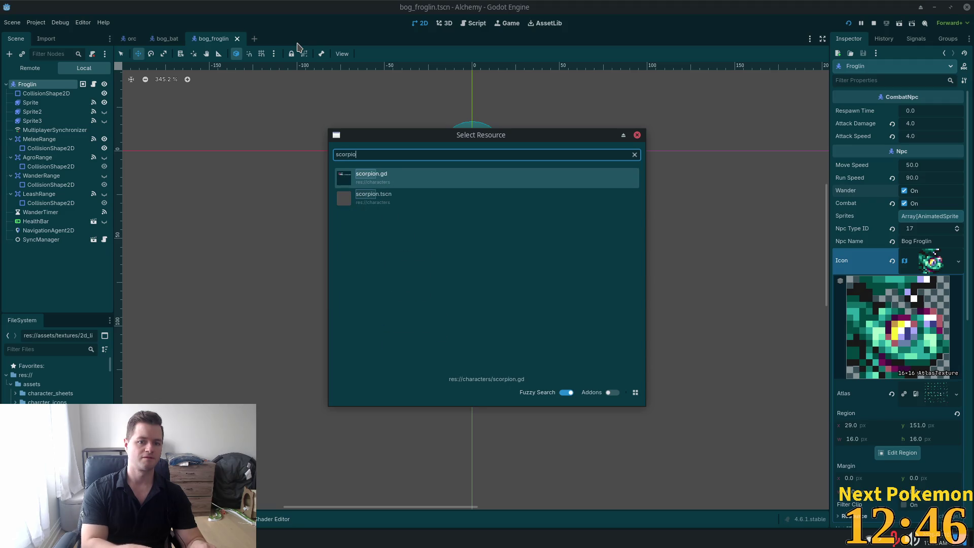
- Open scorpion.tscn, set the Scorpion's Run Speed to 85, and save the scene
double_click(415, 203)
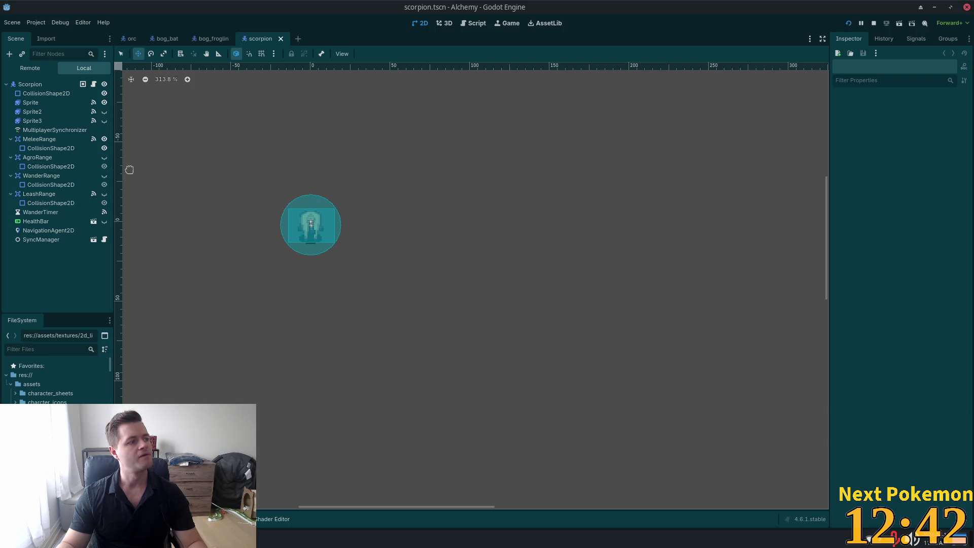
click(59, 84)
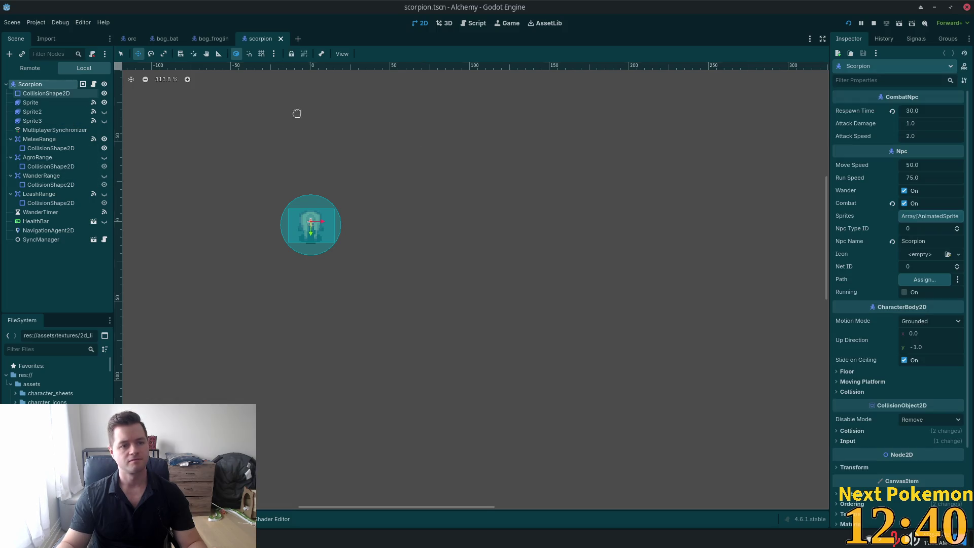
click(938, 177)
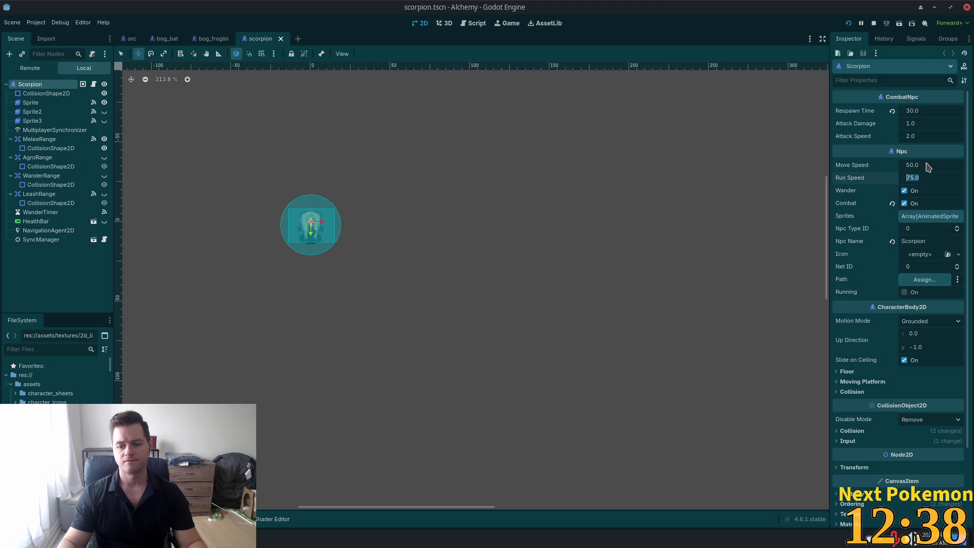
text(85)
key(Tab)
key(ctrl+s)
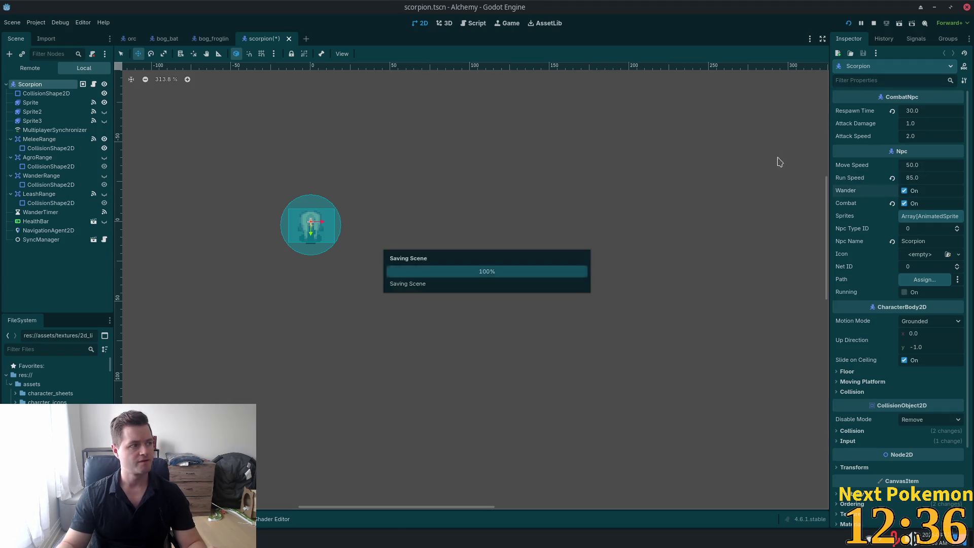
click(54, 102)
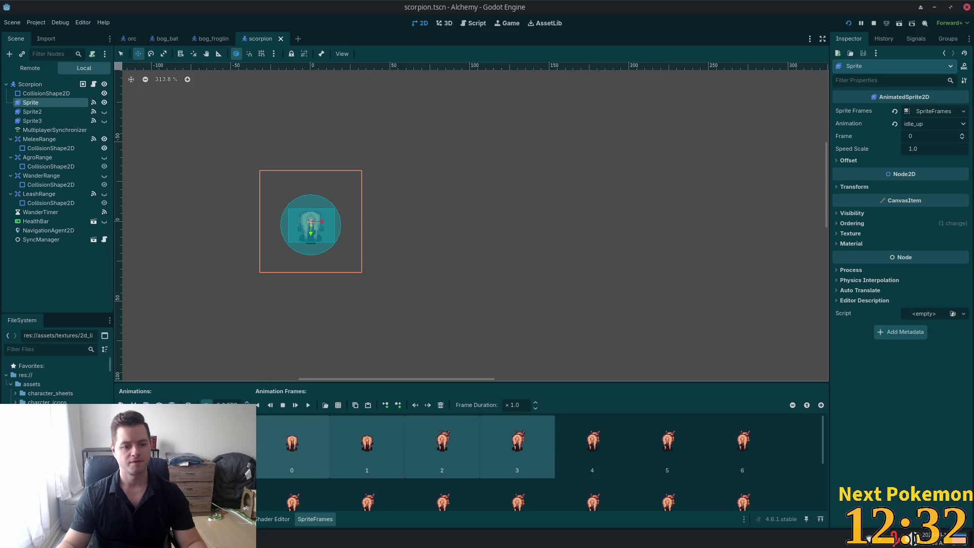
- Duplicate the scorpion Sprite's walk animation, rename it run, and save
key(ctrl+d)
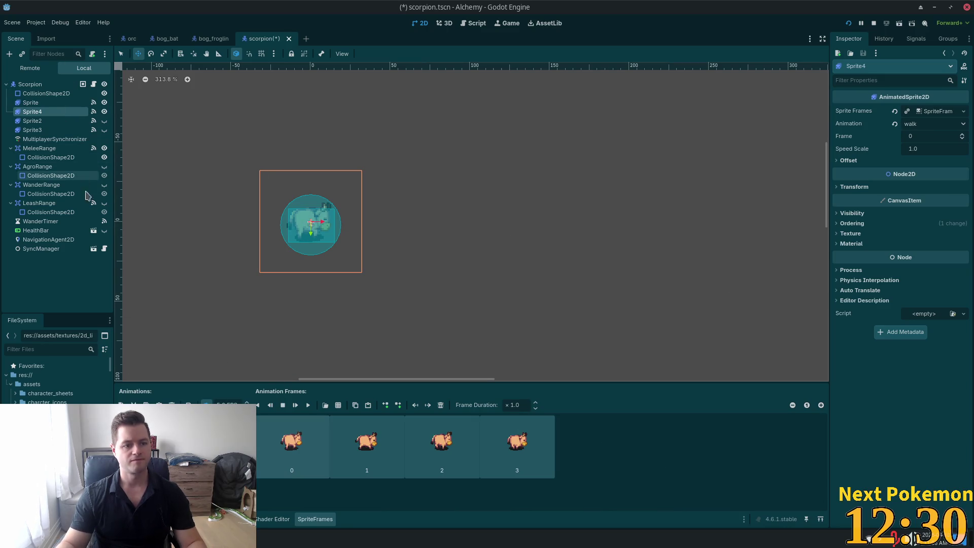
key(ctrl+z)
click(20, 103)
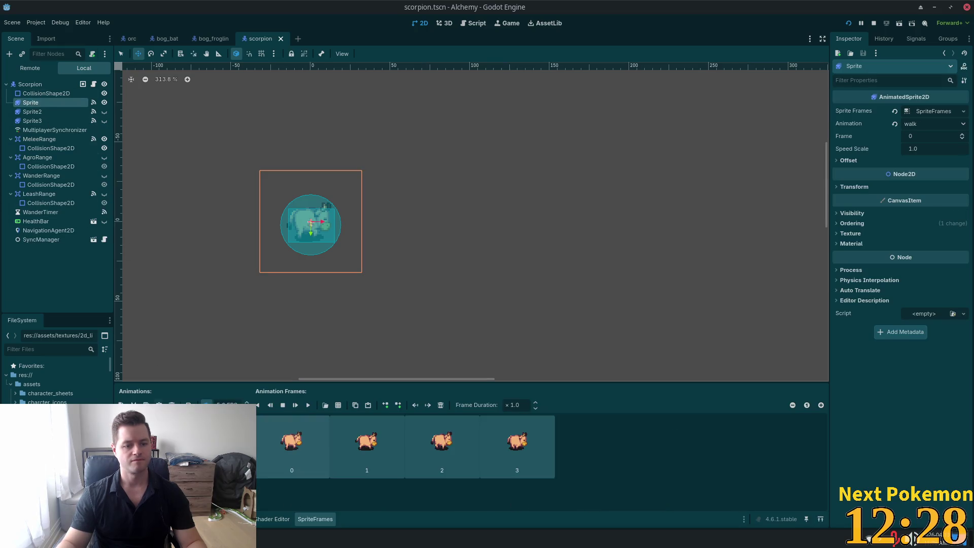
key(Down)
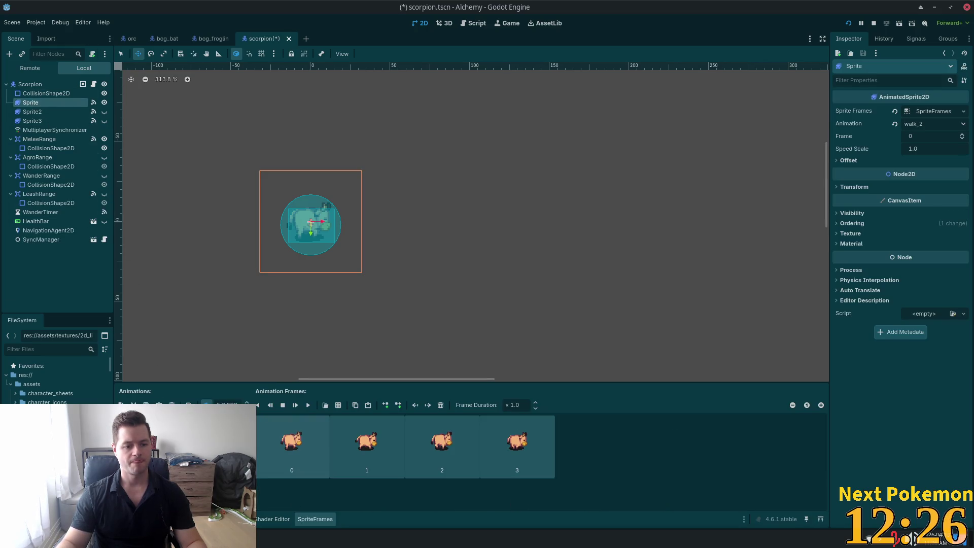
key(Up)
key(Up)
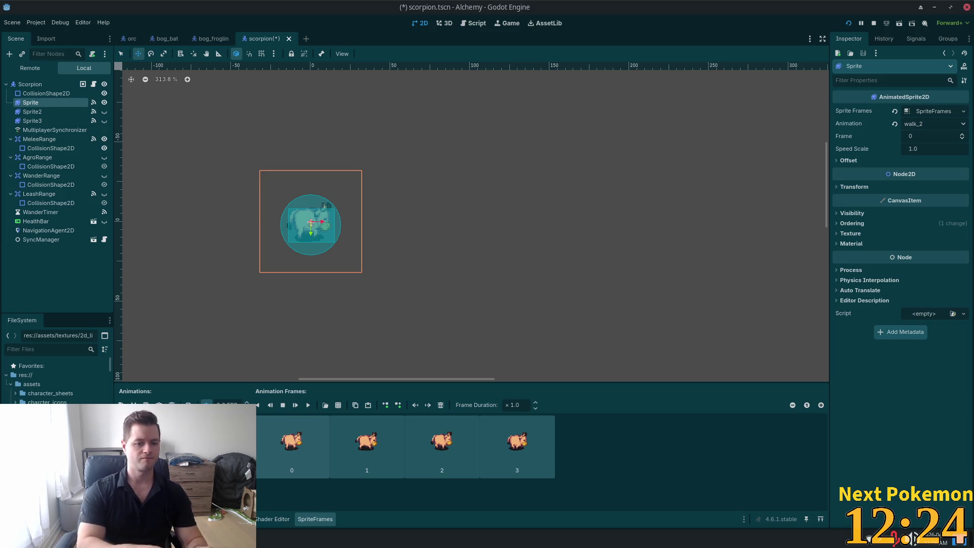
click(247, 403)
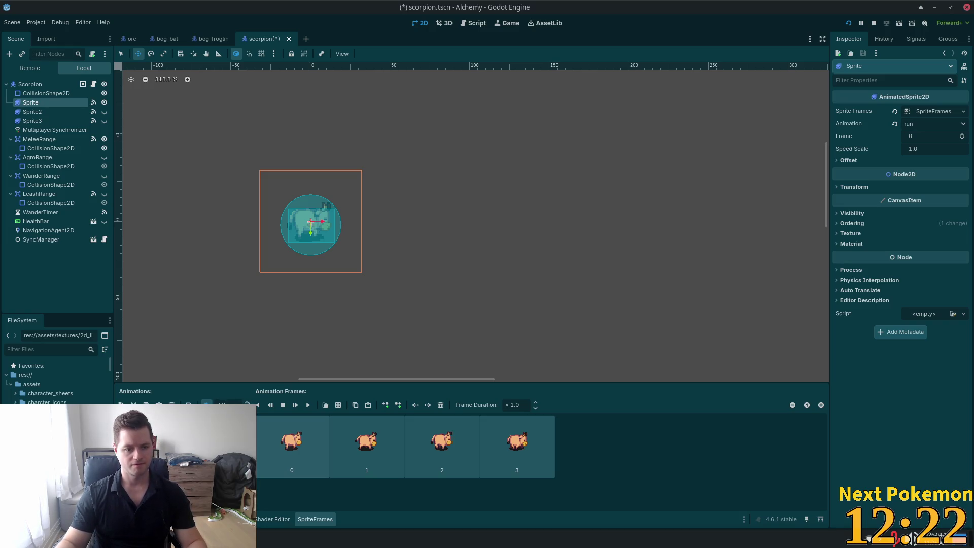
key(ctrl+s)
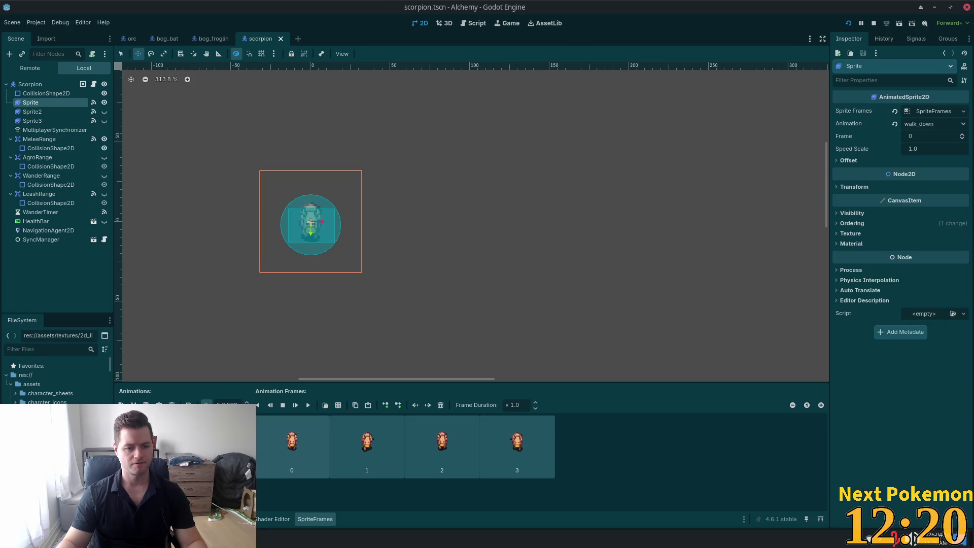
- Copy walk_down and walk_up as run_down and run_up, saving after each
click(146, 404)
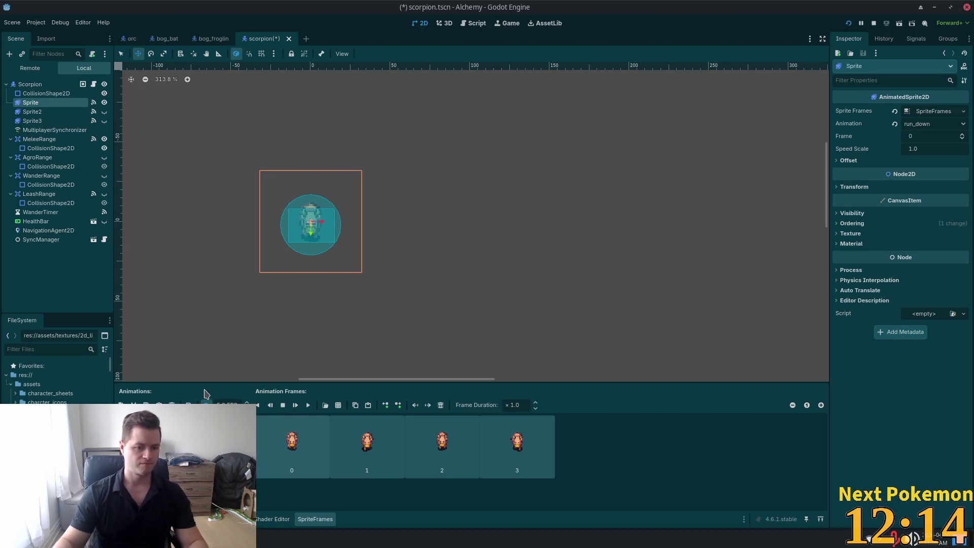
click(172, 405)
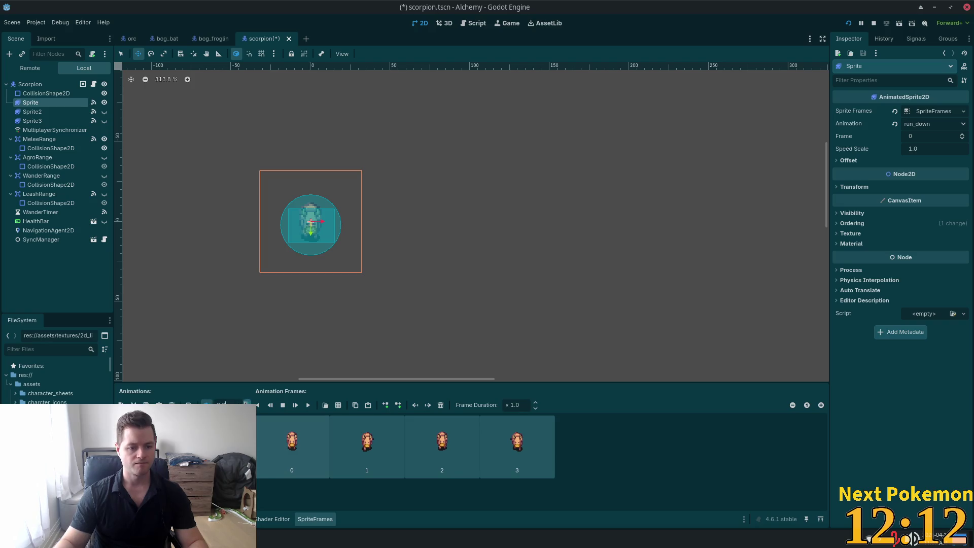
key(ctrl+s)
key(Down)
key(Down)
key(Down)
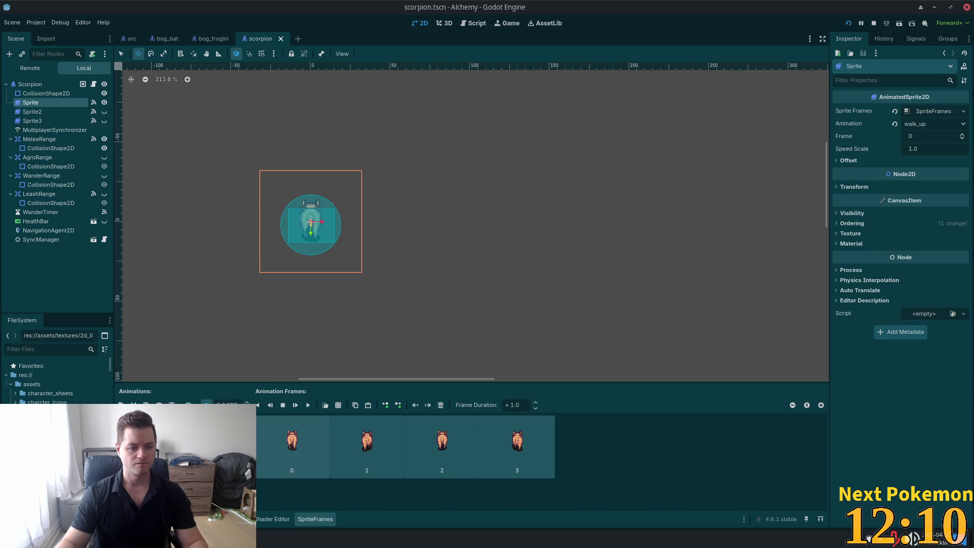
key(Down)
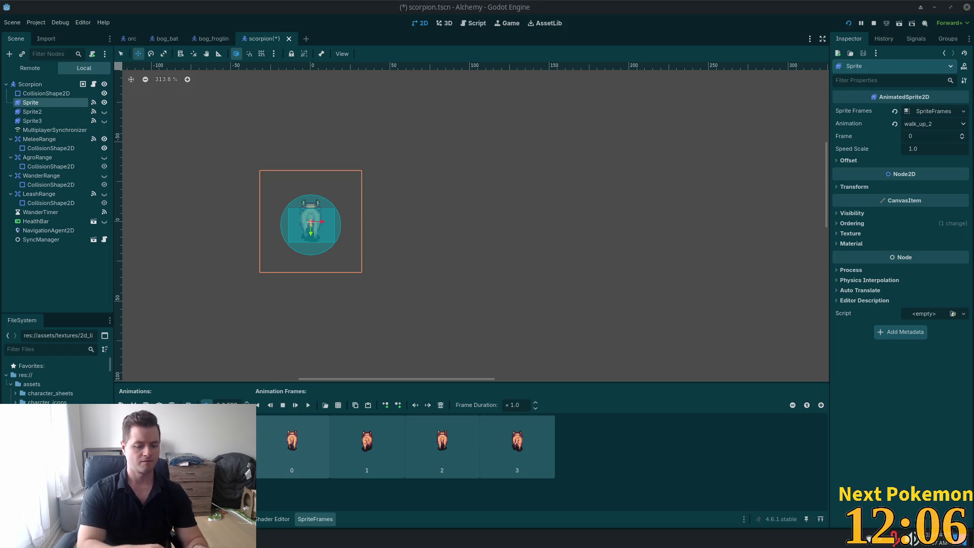
key(Up)
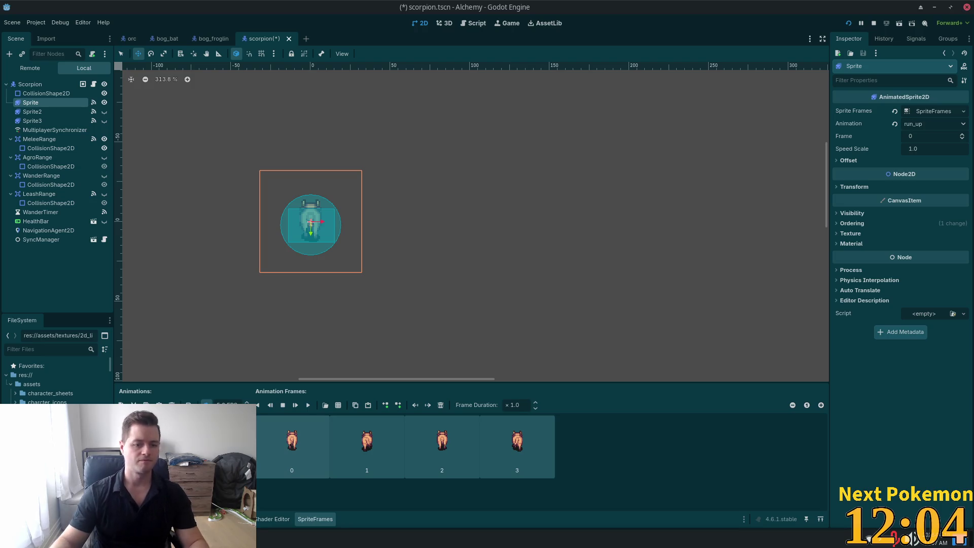
key(ctrl+s)
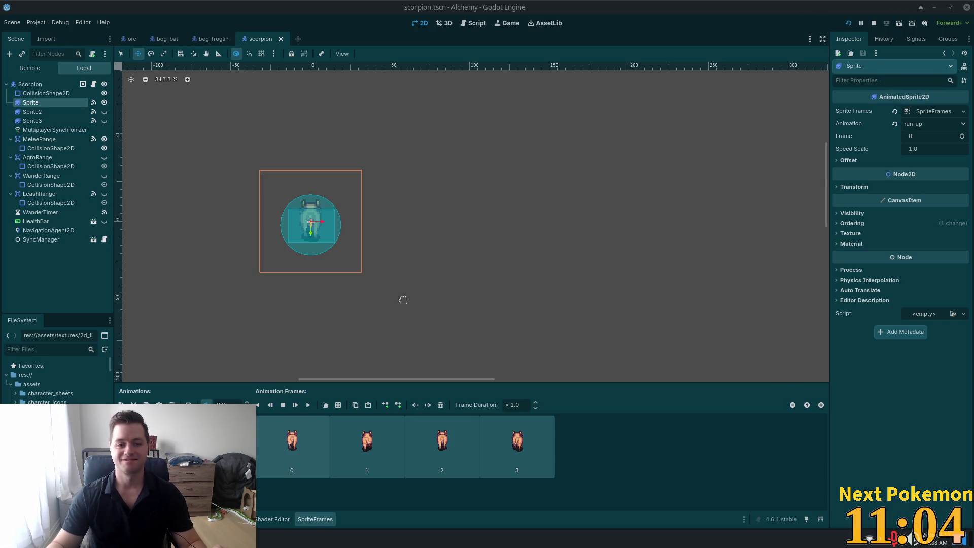
- Run the project and arrange the Alchemy debug windows side by side
scroll(517, 307, down, 1)
scroll(474, 289, down, 8)
drag(502, 278, 577, 229)
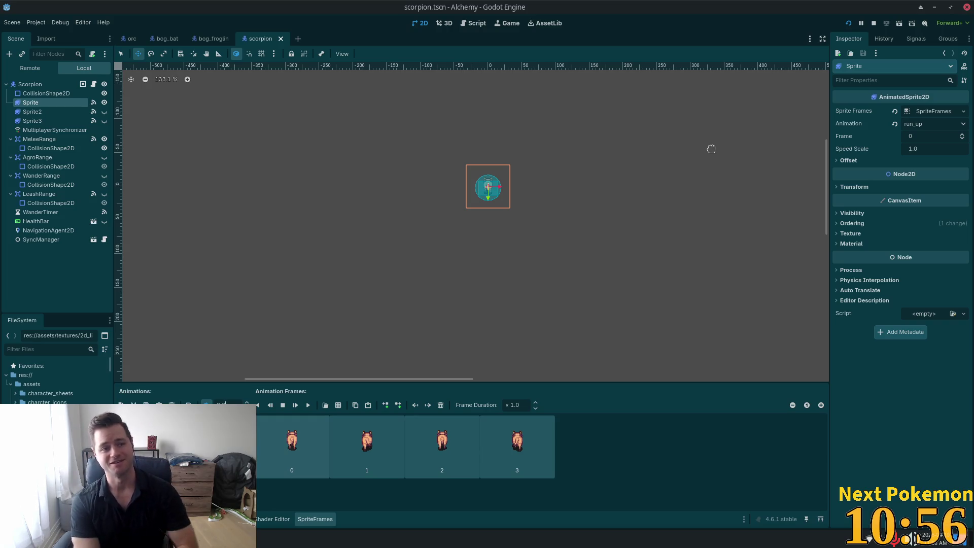
click(848, 23)
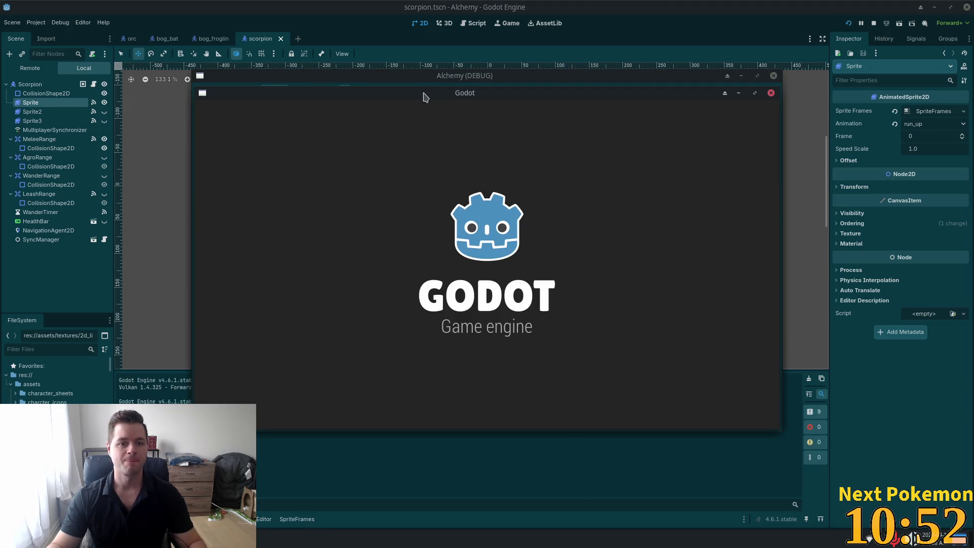
mouse_move(425, 97)
mouse_down()
mouse_move(282, 74)
mouse_move(253, 43)
mouse_move(246, 74)
mouse_up()
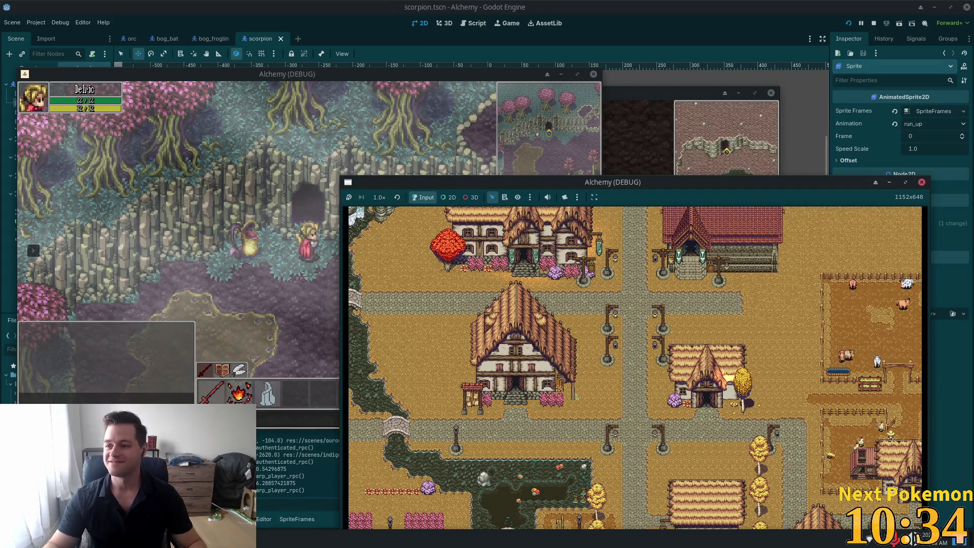
click(562, 163)
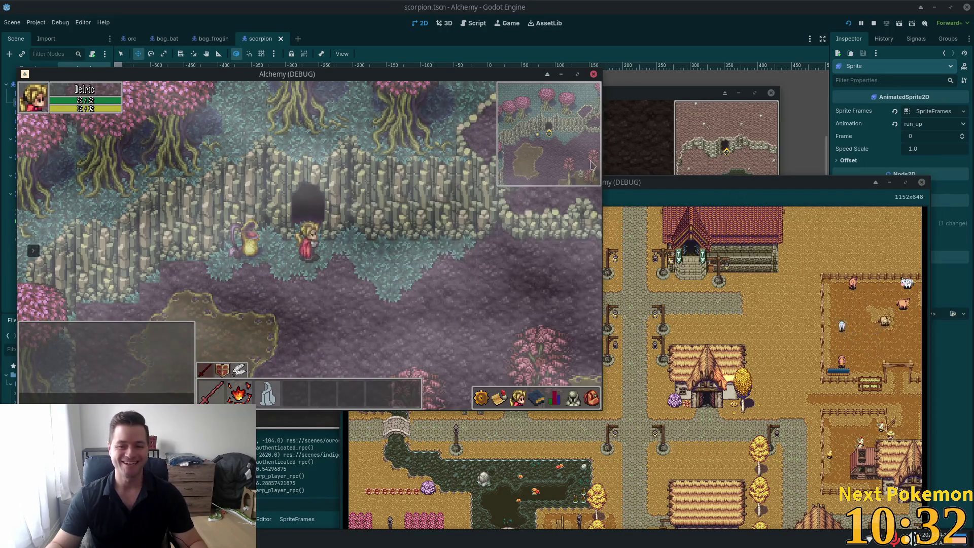
- Move the cave client aside and focus the first Alchemy game client
click(642, 137)
drag(599, 94, 847, 196)
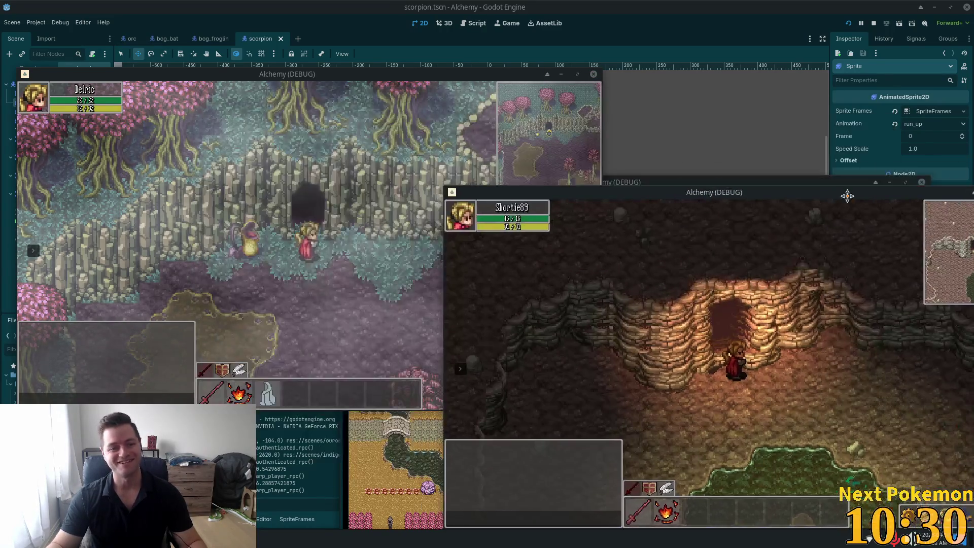
click(433, 245)
drag(432, 245, 426, 252)
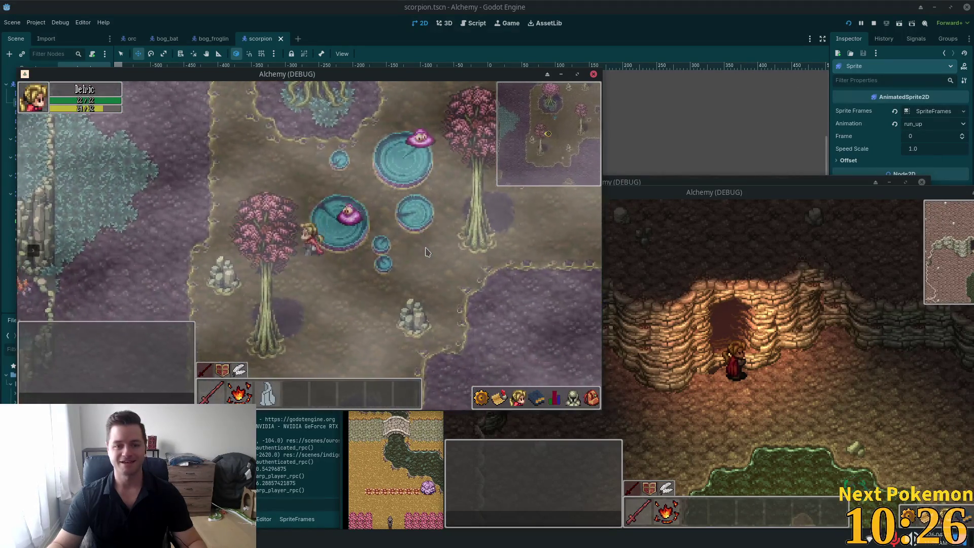
- Walk the character down-left through Indigo Bog, casting a green spell
key(s)
key(a)
key(s)
key(a)
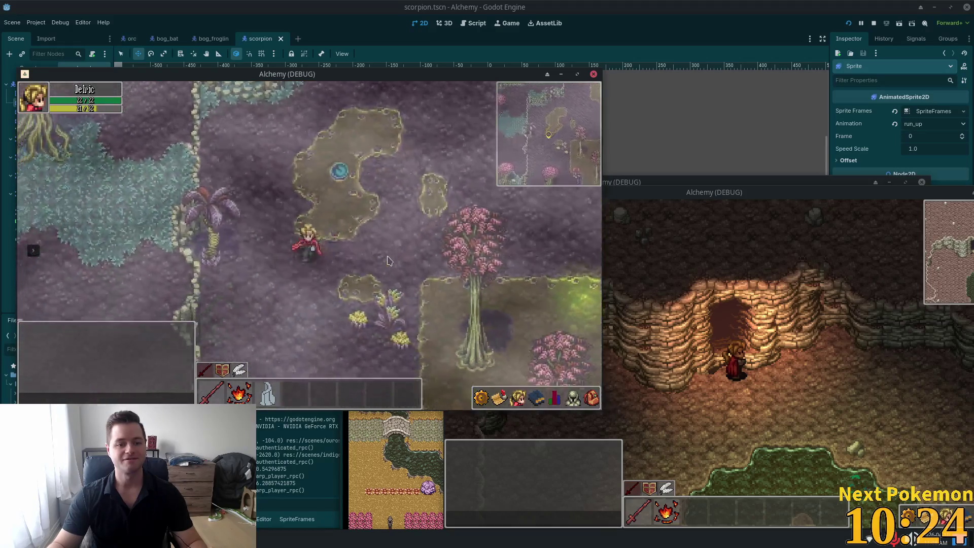
key(s)
key(a)
key(s)
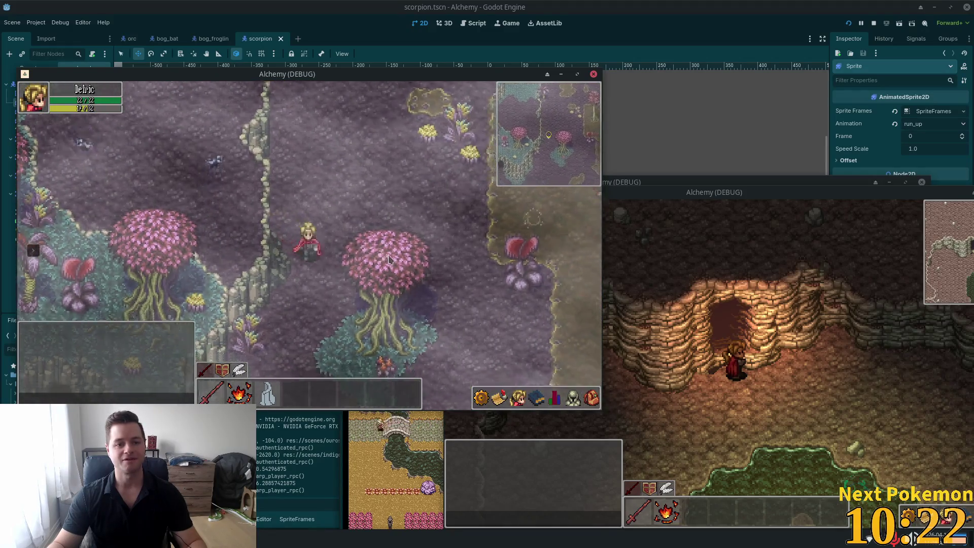
click(388, 254)
key(s)
key(a)
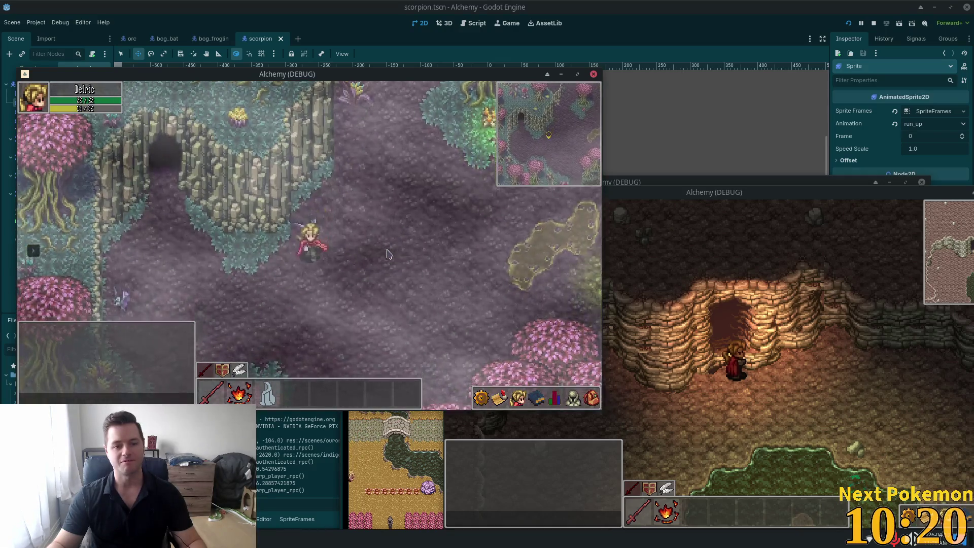
- Move through Bog Cave, fighting the cave enemies, and exit heading down-right
key(w)
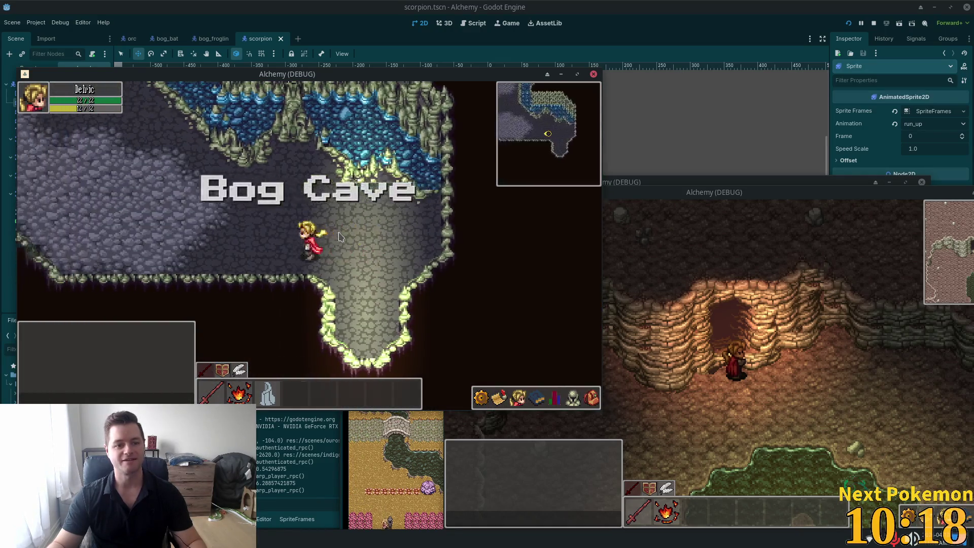
key(a)
key(w)
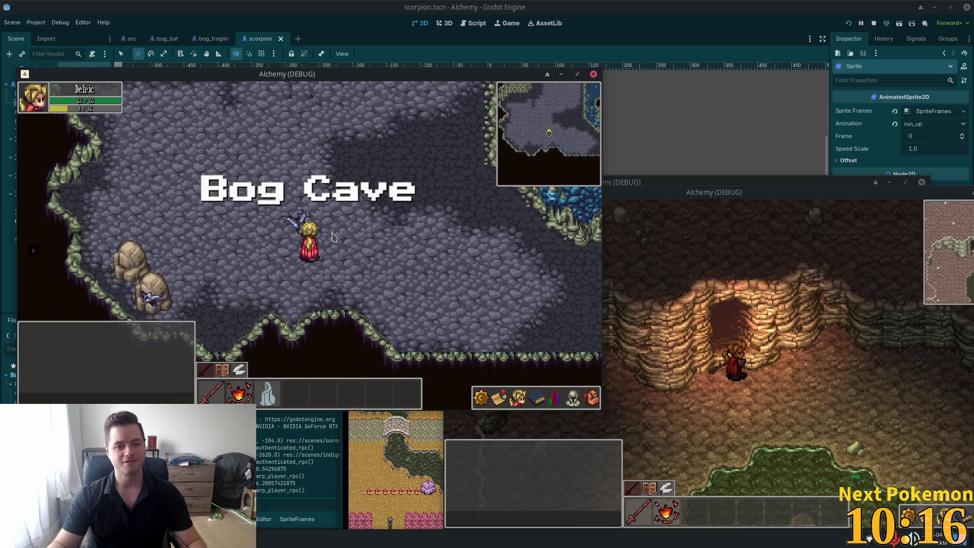
key(d)
key(w)
key(w)
key(a)
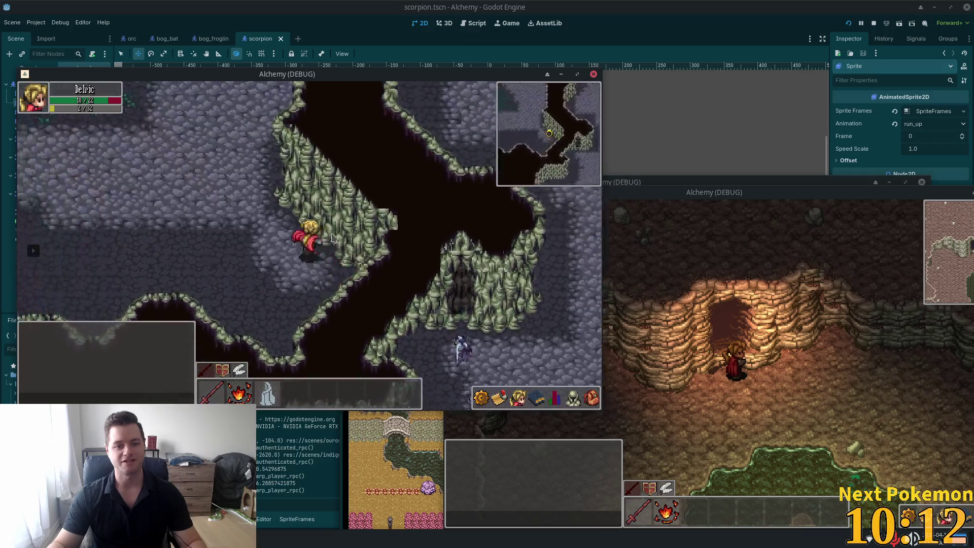
key(a)
key(w)
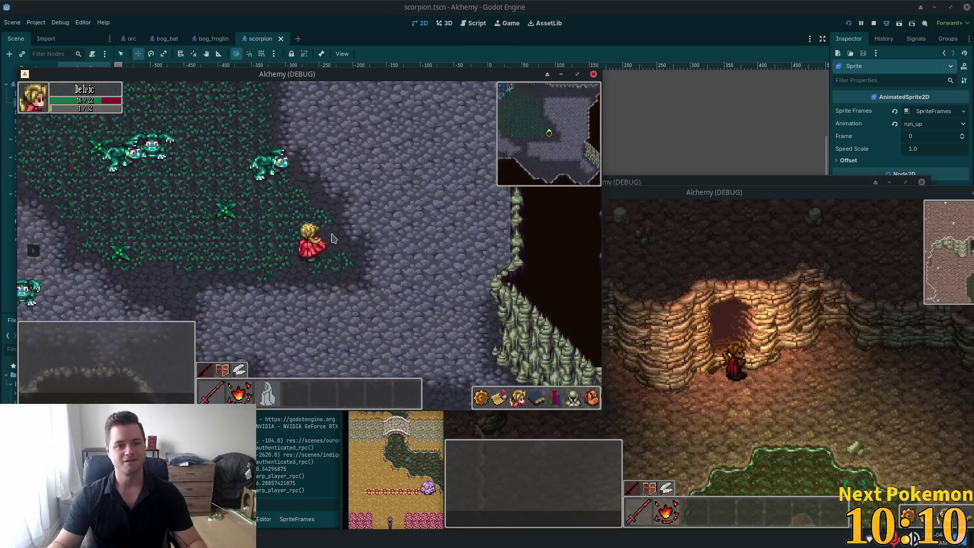
key(a)
key(s)
key(d)
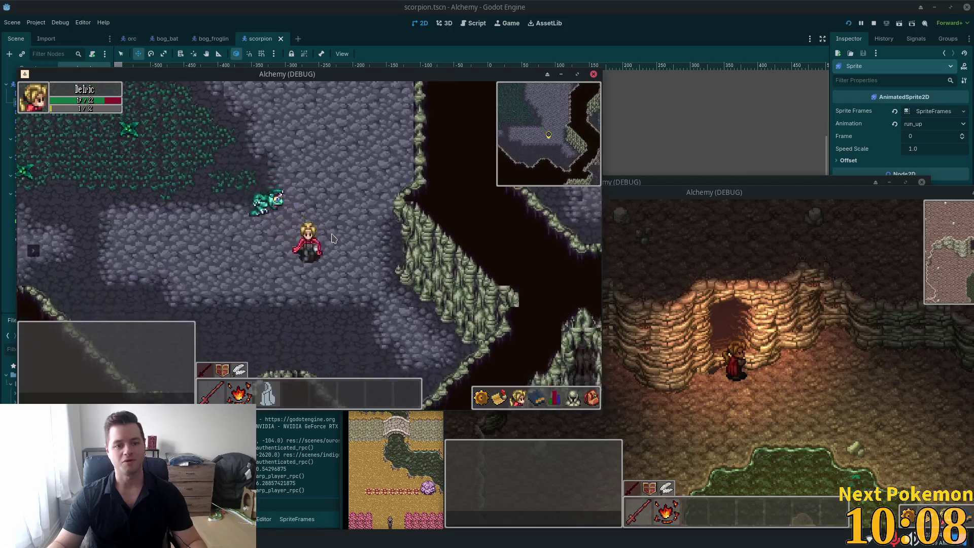
key(d)
key(s)
key(d)
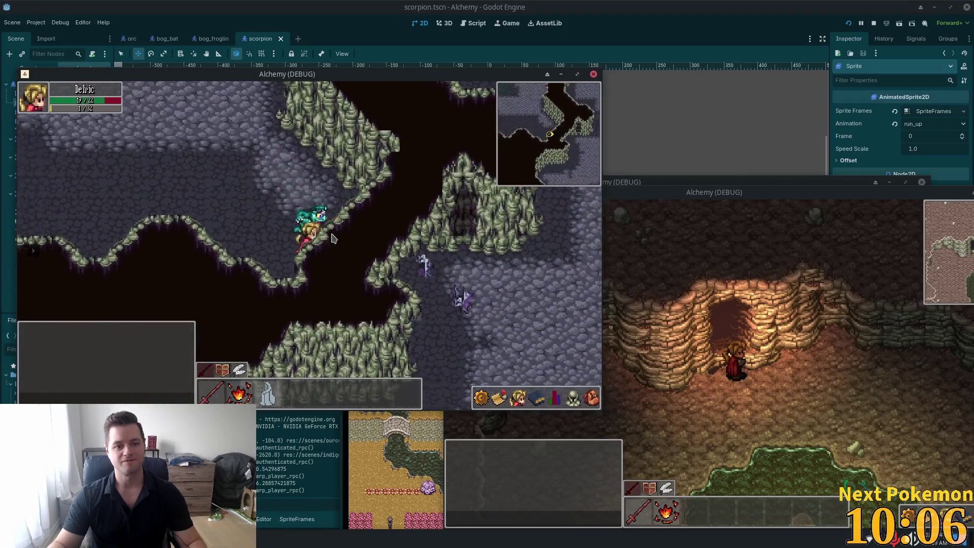
key(d)
key(s)
key(d)
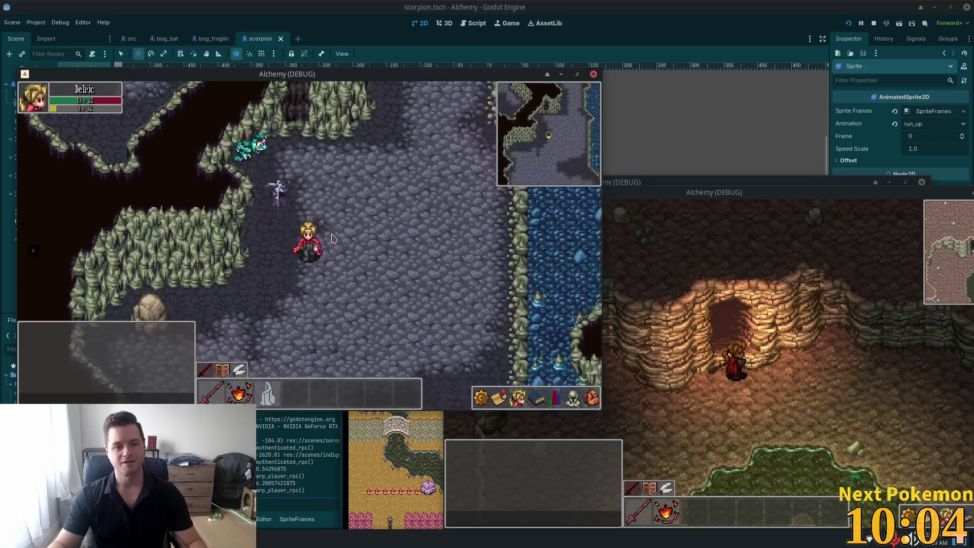
key(s)
key(d)
key(s)
key(d)
key(s)
key(d)
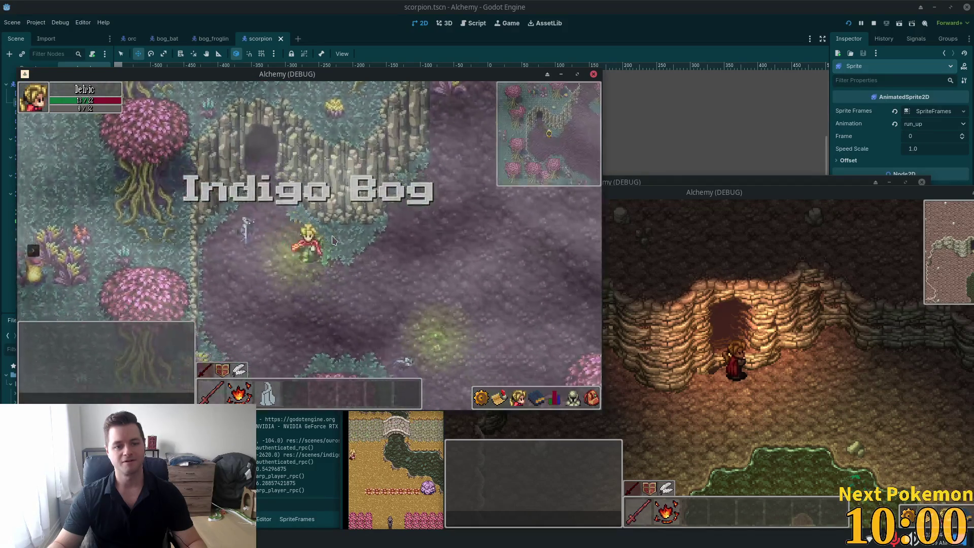
- Walk up-right through Indigo Bog and the cliff area to the forest path
key(w)
key(d)
key(d)
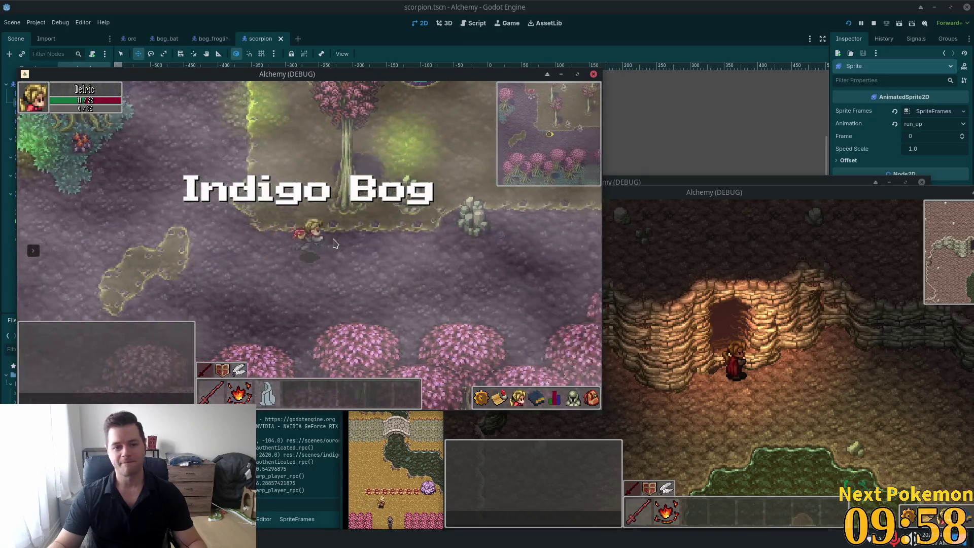
key(w)
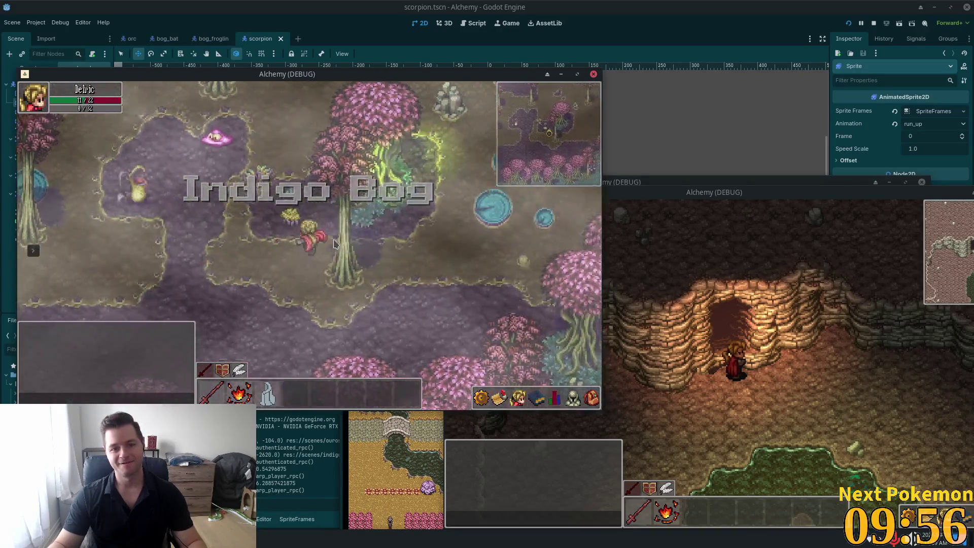
key(d)
key(w)
key(d)
key(w)
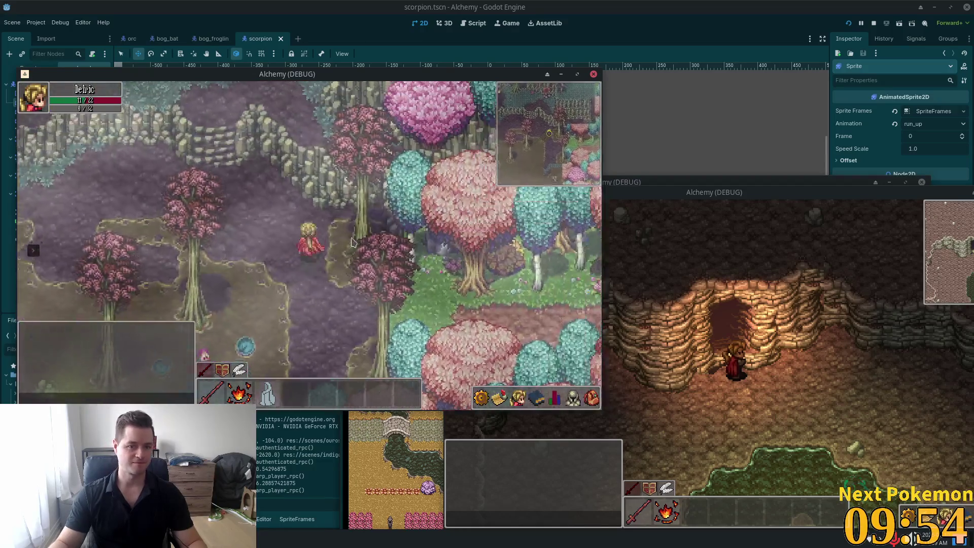
key(d)
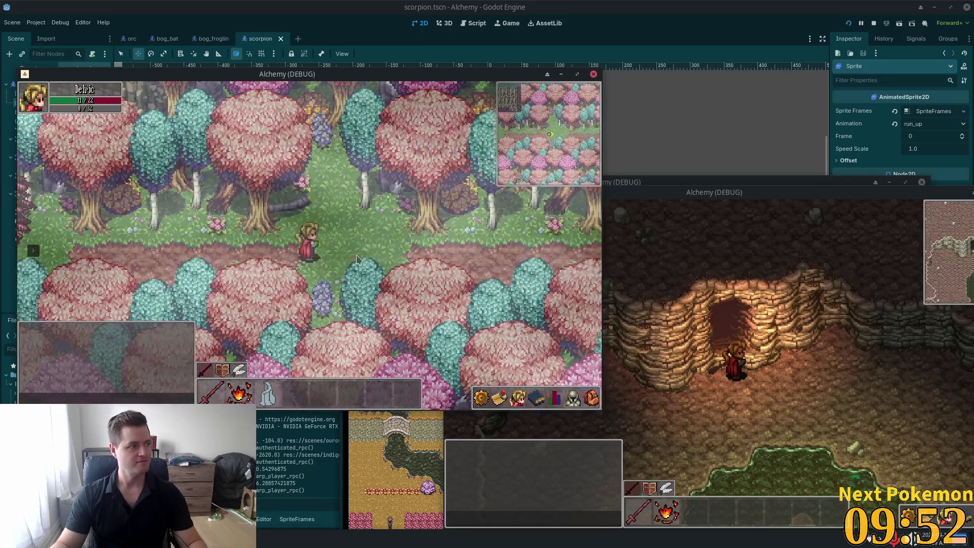
key(d)
key(d)
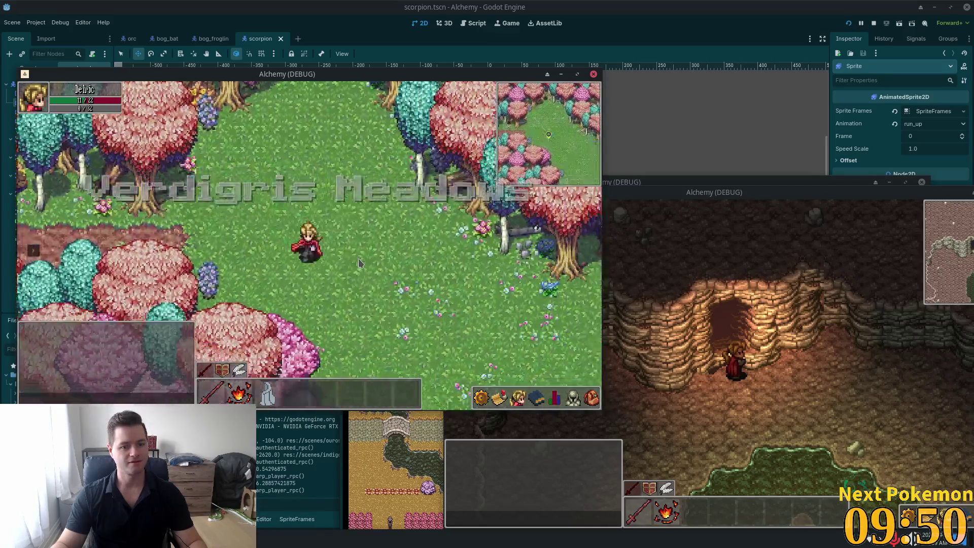
key(s)
key(d)
- Run through Verdigris Meadows to the Helianthus flower enemies, then return to the editor
key(s)
key(a)
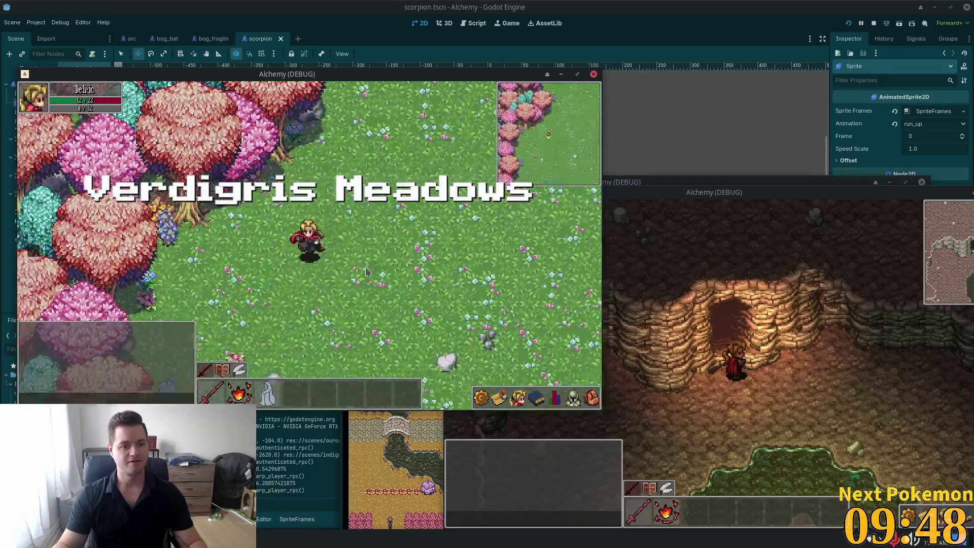
key(s)
key(a)
key(s)
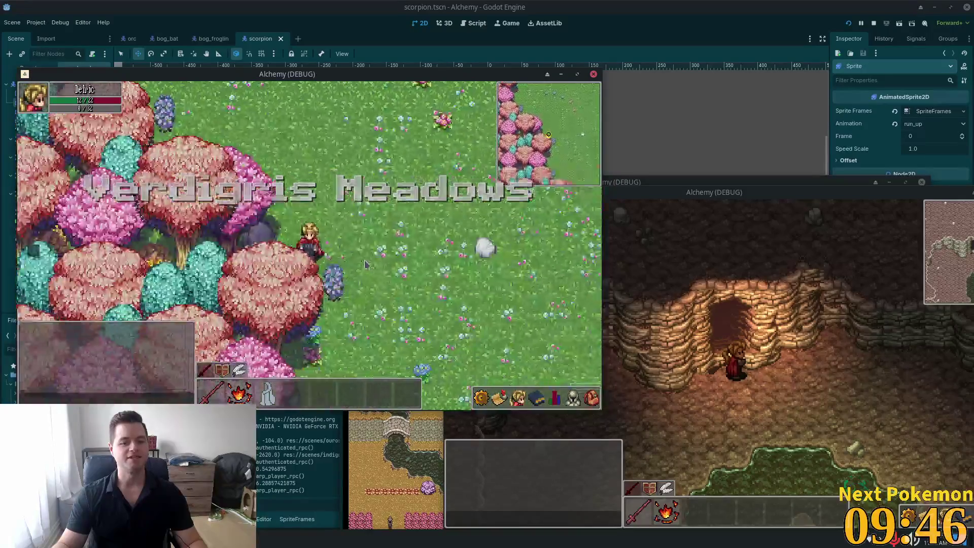
key(s)
key(d)
key(s)
key(d)
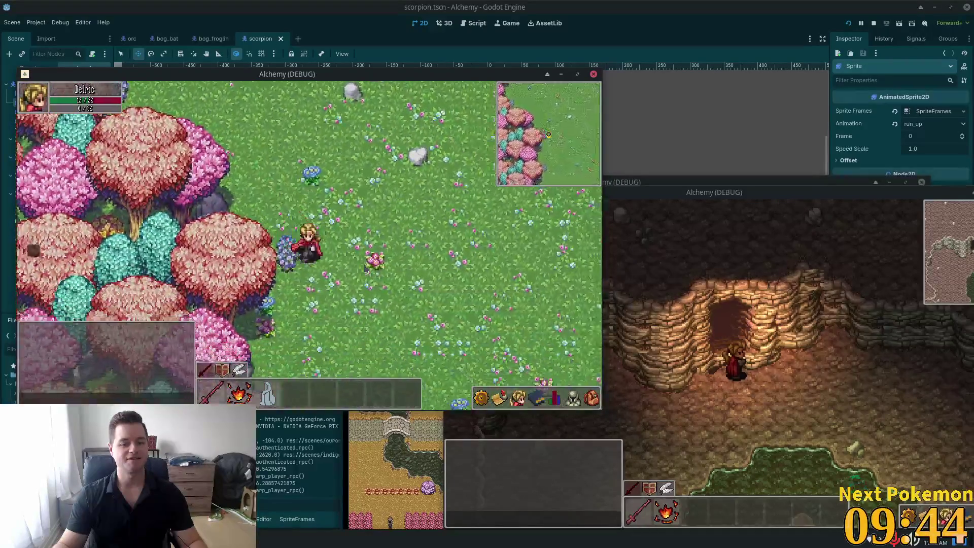
key(s)
key(d)
key(s)
key(d)
key(s)
key(d)
key(a)
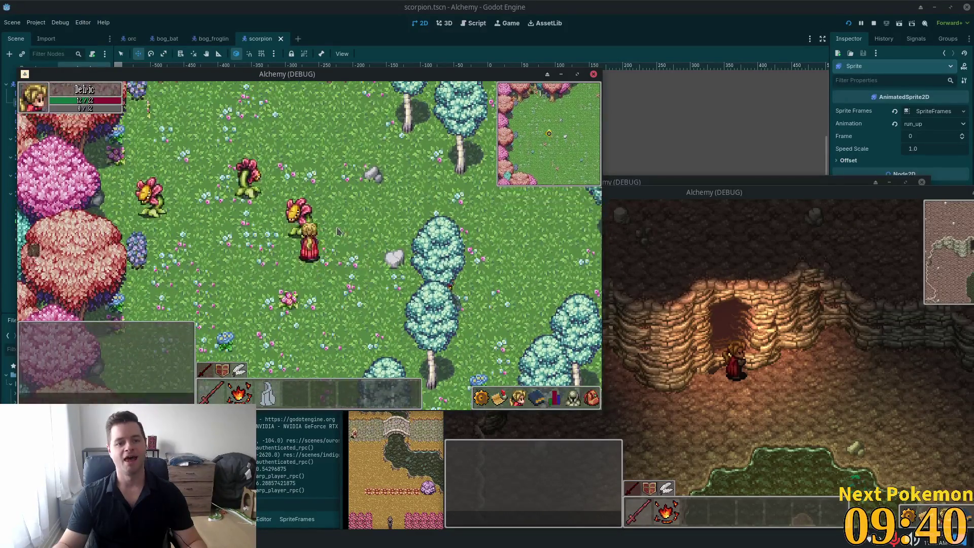
key(s)
key(d)
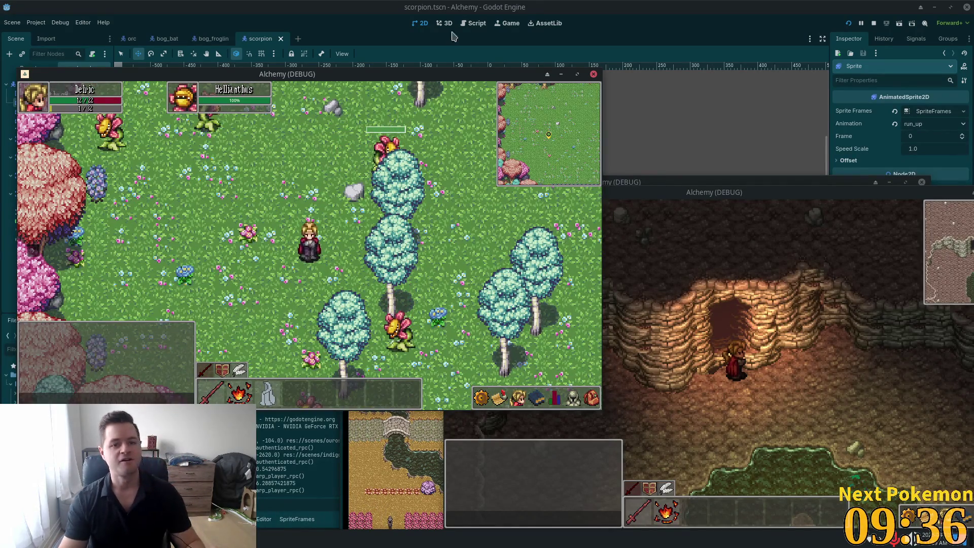
click(395, 45)
- Open the hellianthus.tscn scene via quick search for 'hellian'
key(ctrl+shift+o)
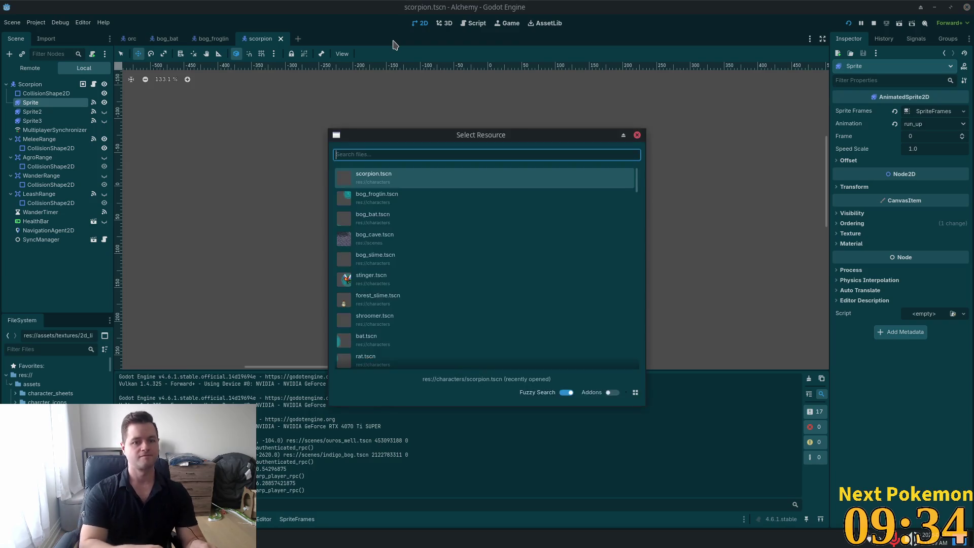
text(hellian)
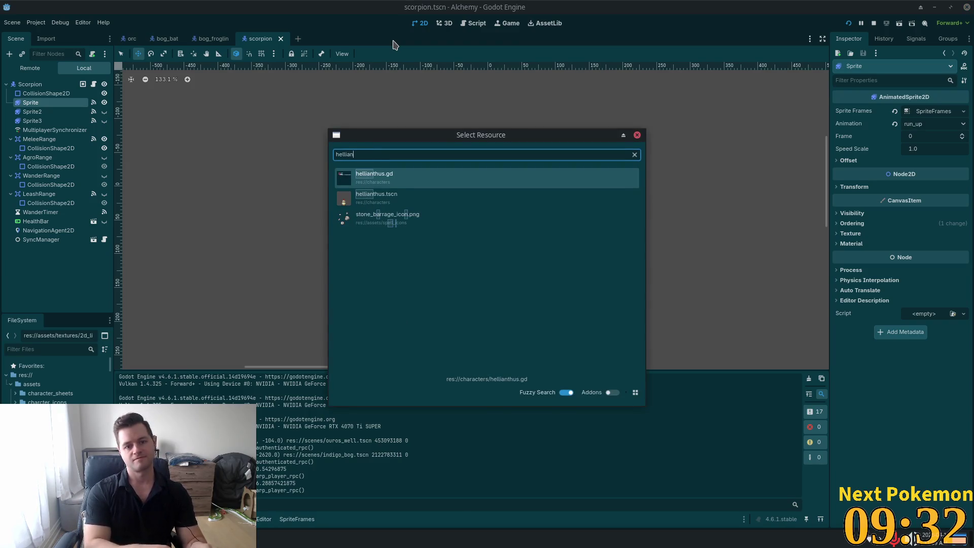
key(Down)
key(Return)
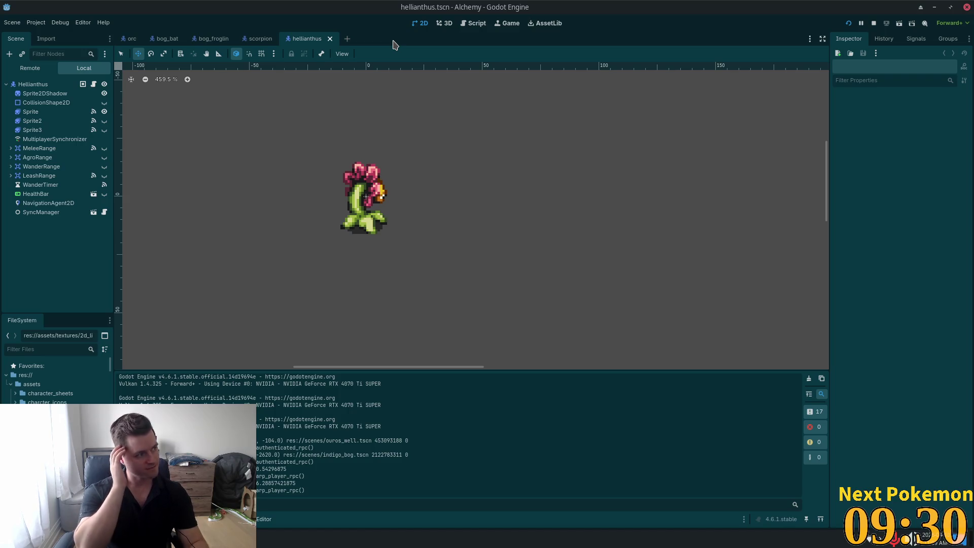
- Connect AgroRange's body_entered signal to _on_agro_range_body_entered and view the Sprite's frames
click(38, 121)
click(43, 159)
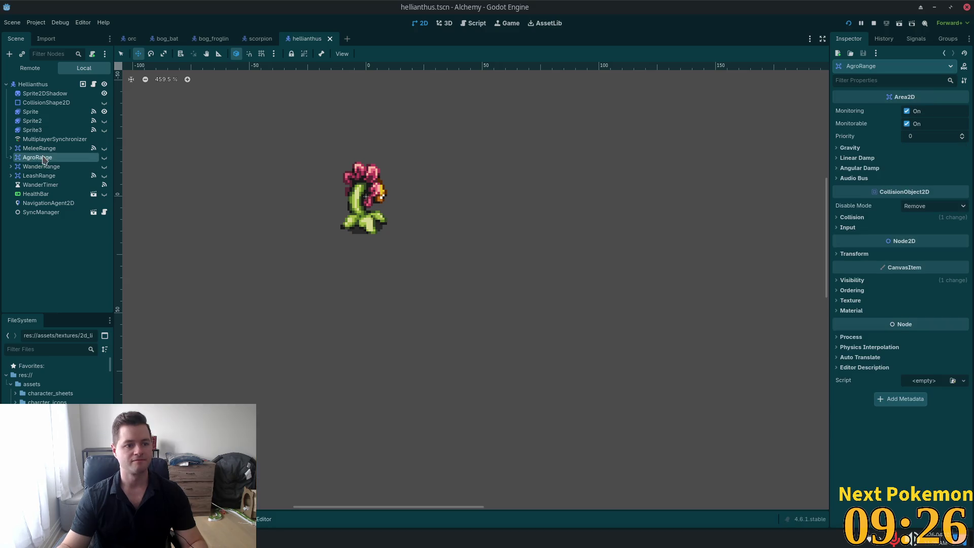
click(912, 40)
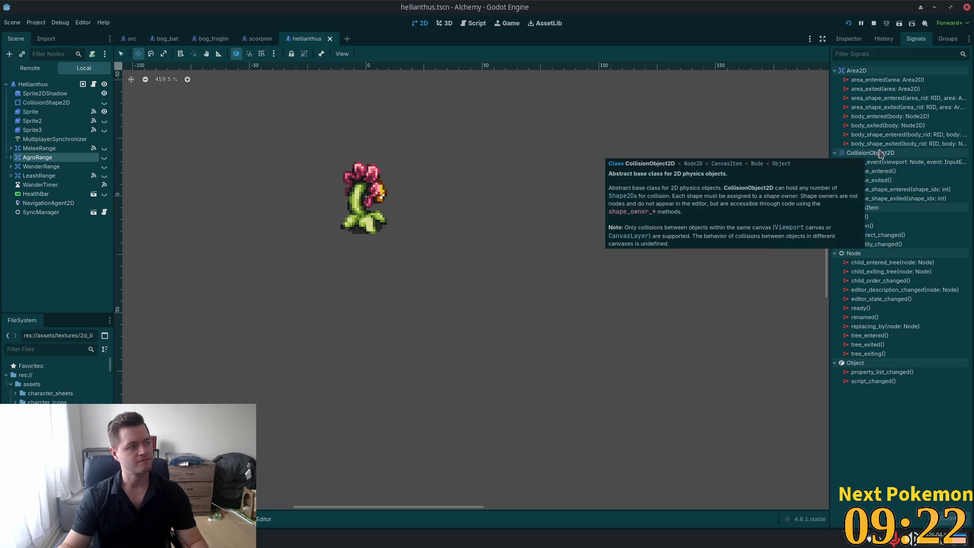
click(884, 118)
double_click(884, 118)
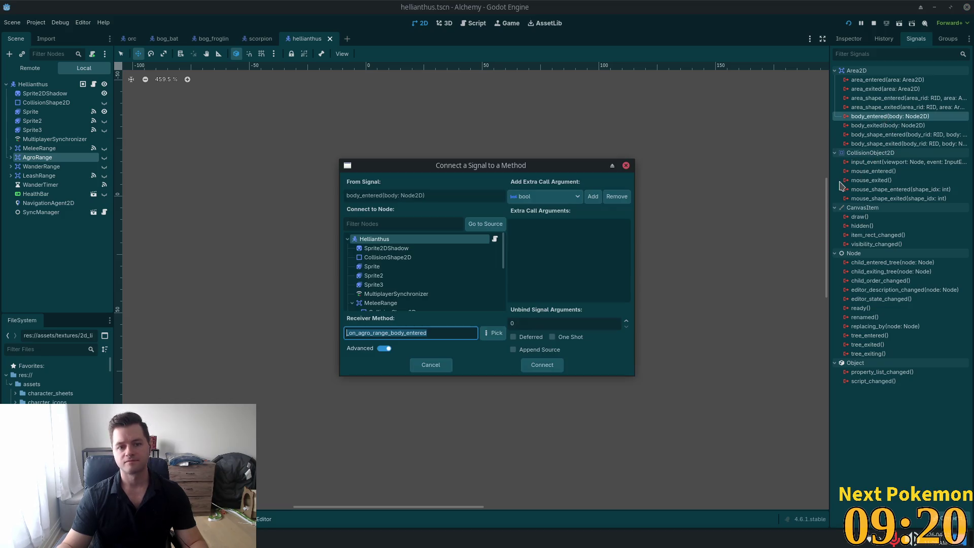
click(539, 366)
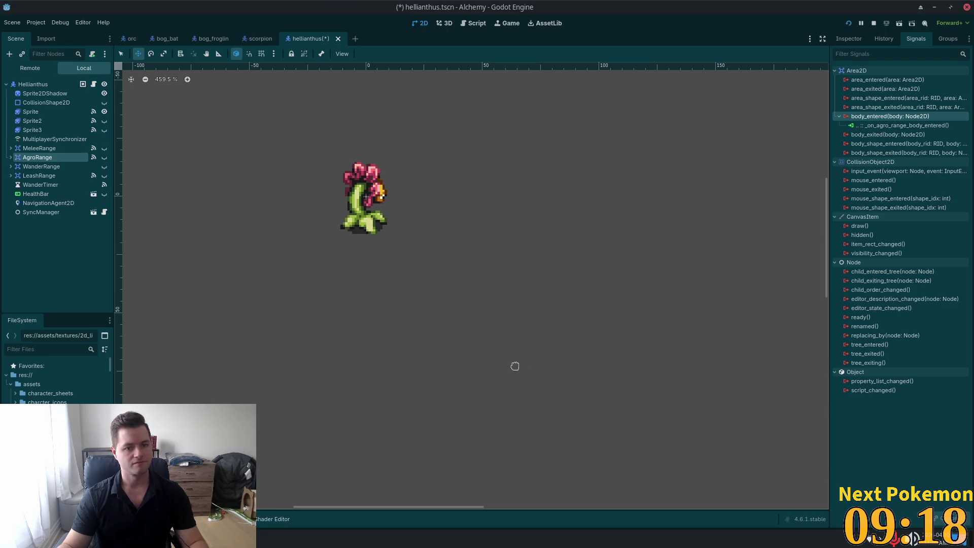
click(30, 111)
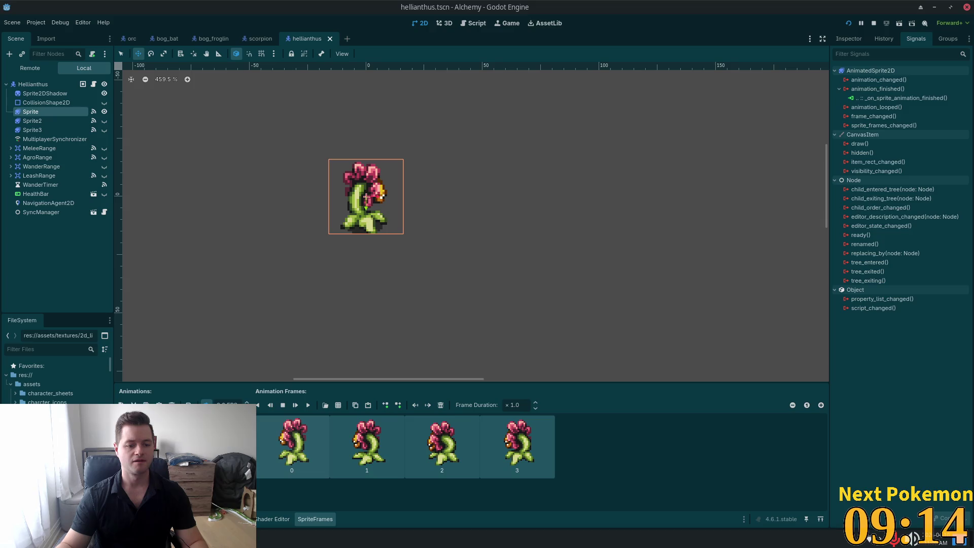
- Preview the flower's yellow-mouth and back-view animations and save the hellianthus scene
click(152, 431)
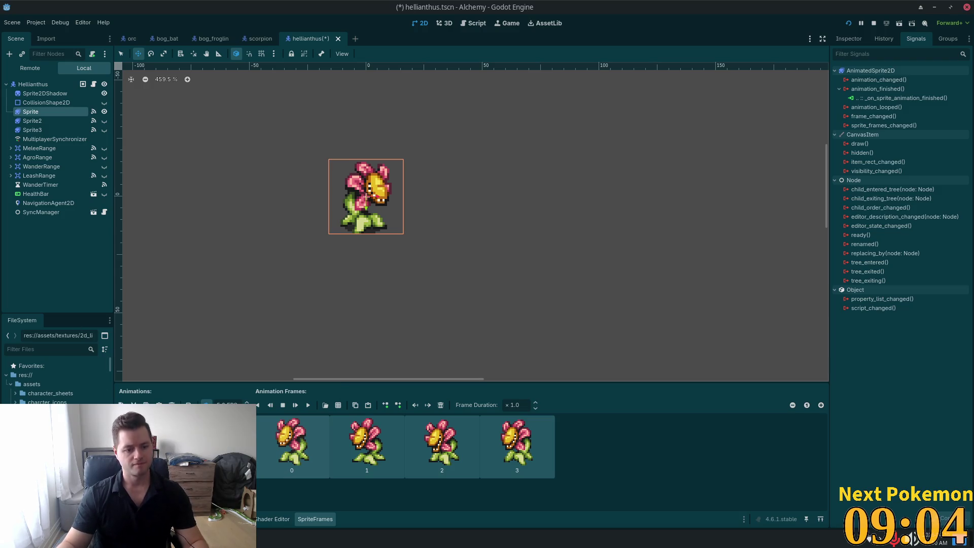
key(ctrl+s)
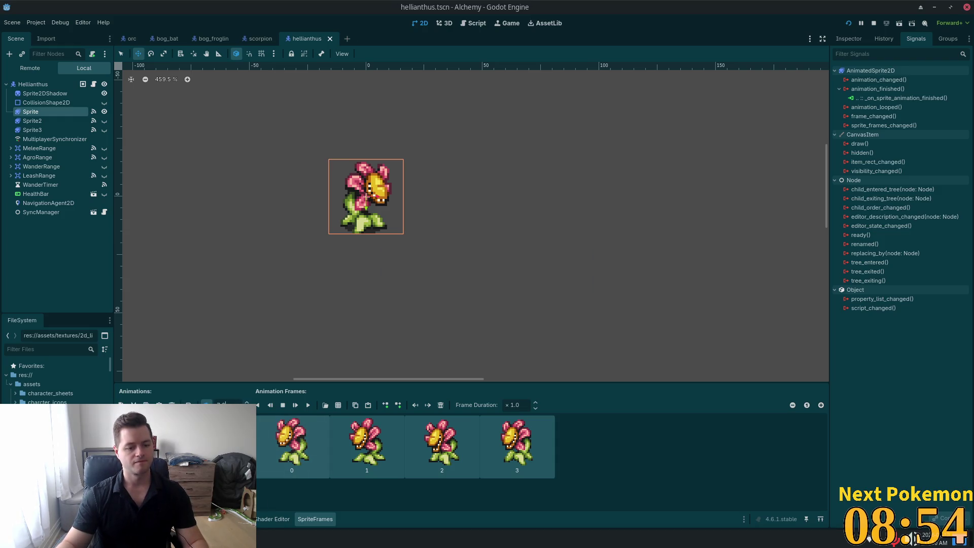
key(Down)
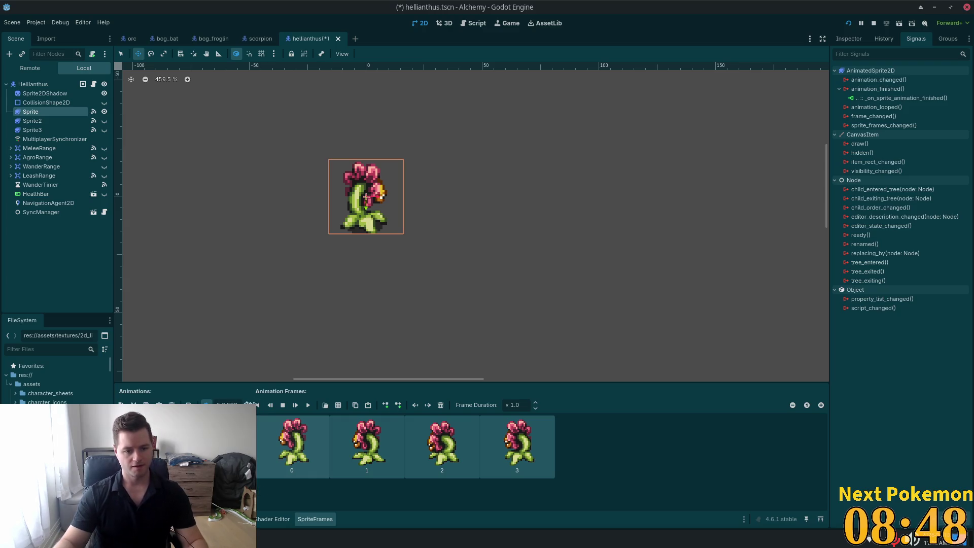
key(ctrl+s)
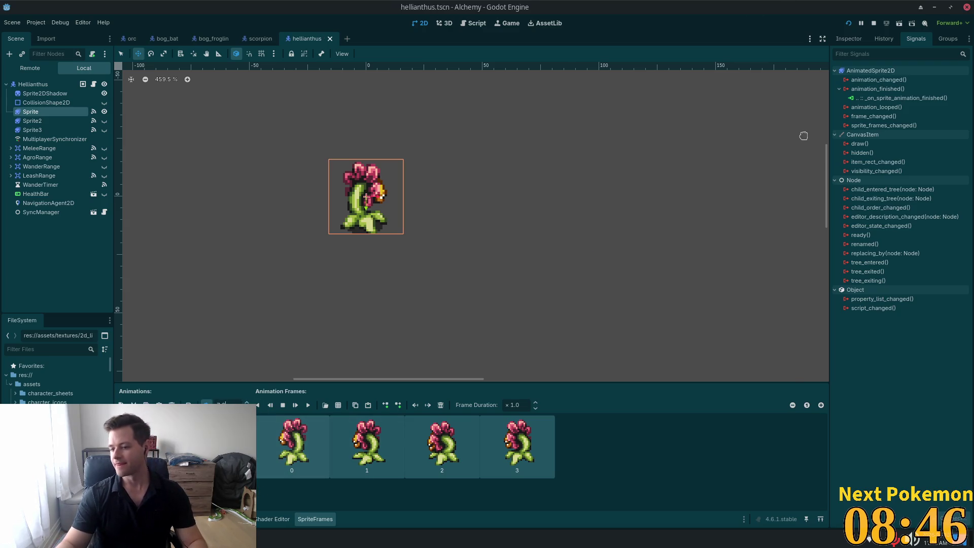
key(F5)
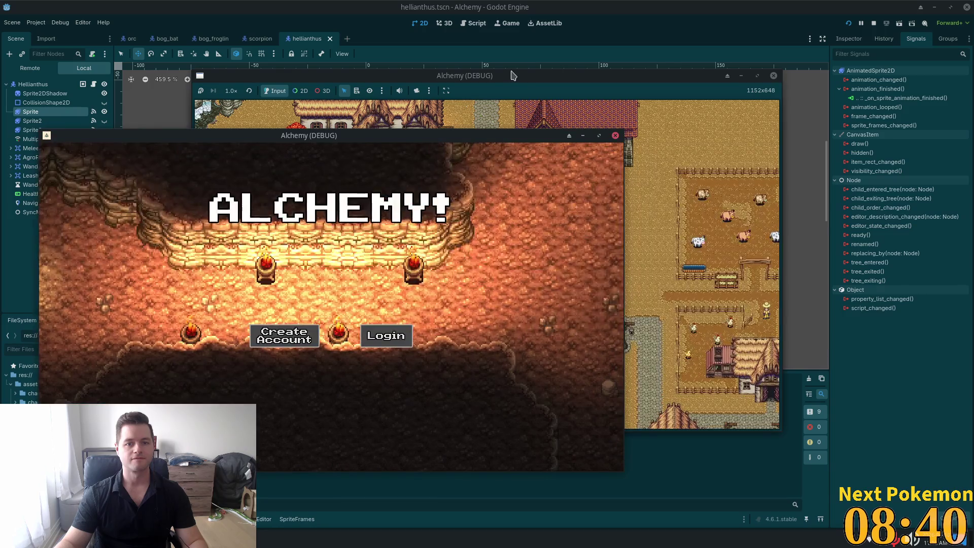
- Arrange the game client windows side by side and walk the meadow character around
drag(511, 75, 664, 83)
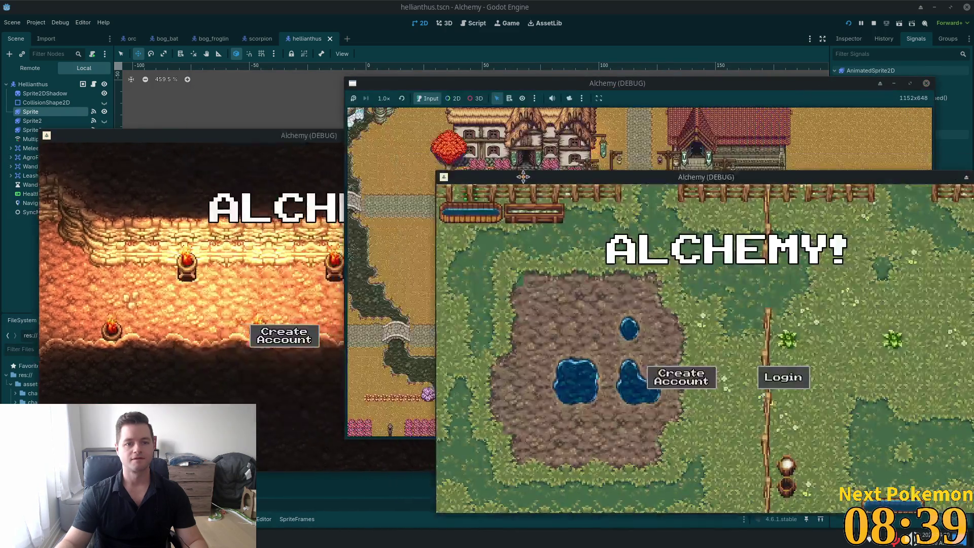
drag(523, 176, 455, 157)
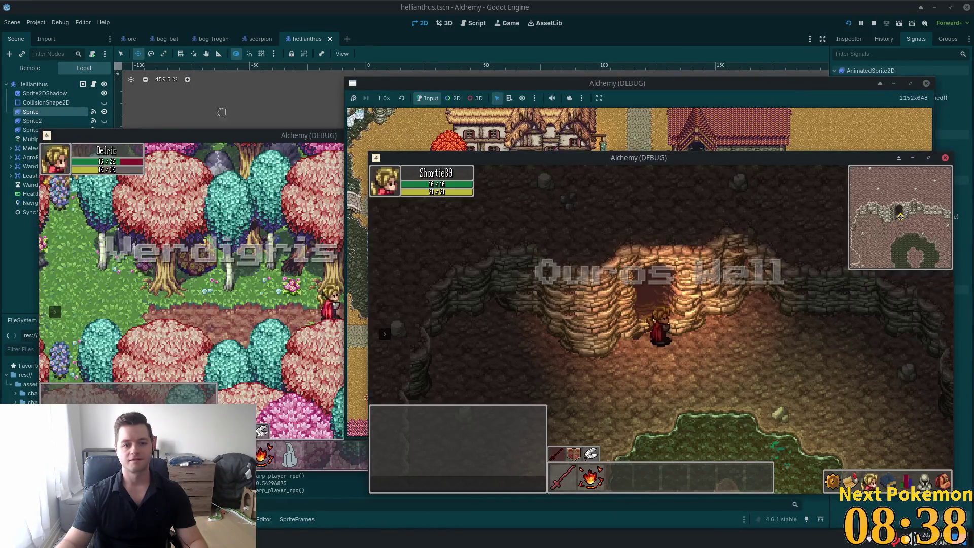
click(301, 261)
key(d)
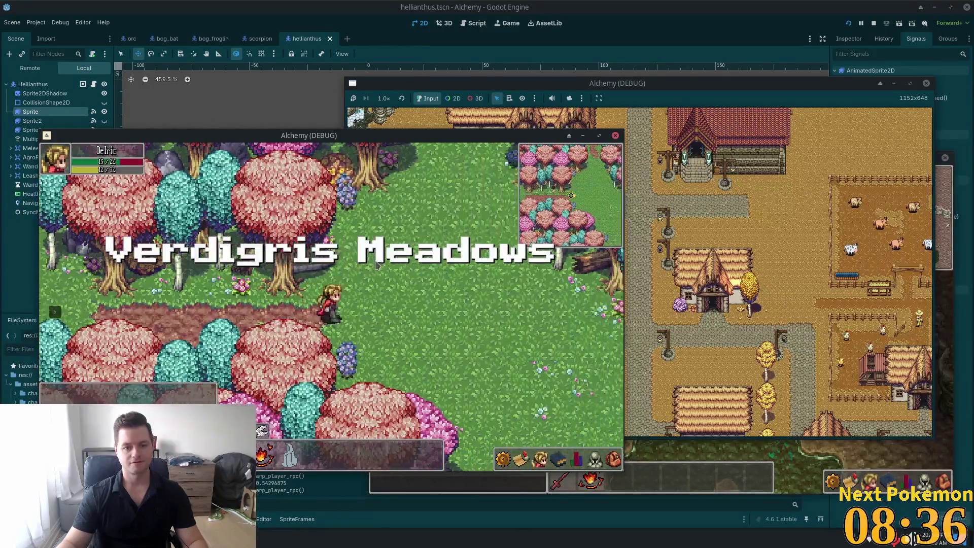
key(s)
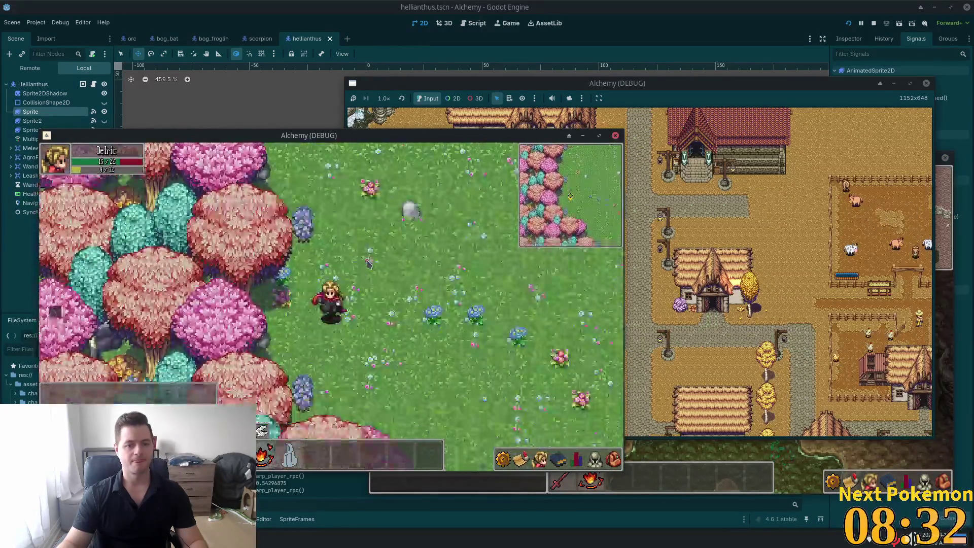
key(a)
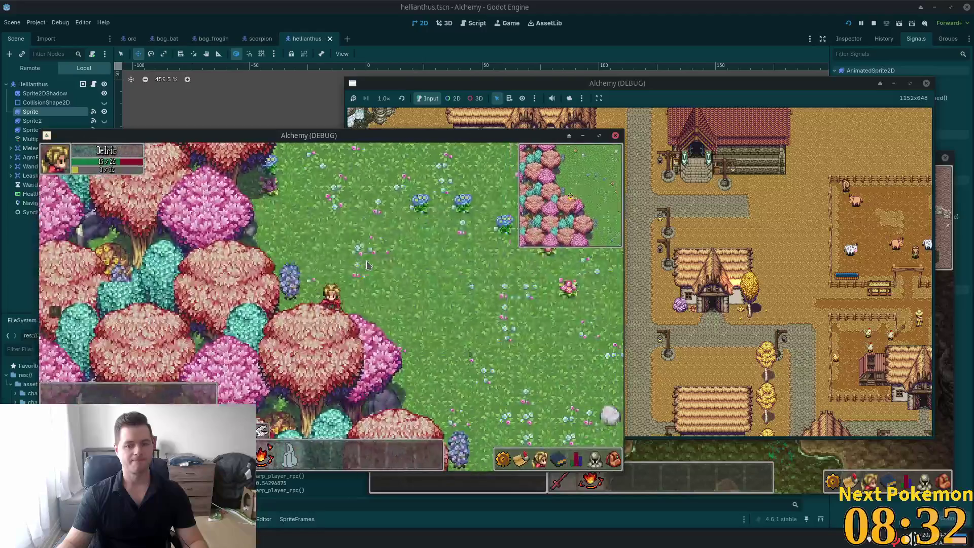
key(s)
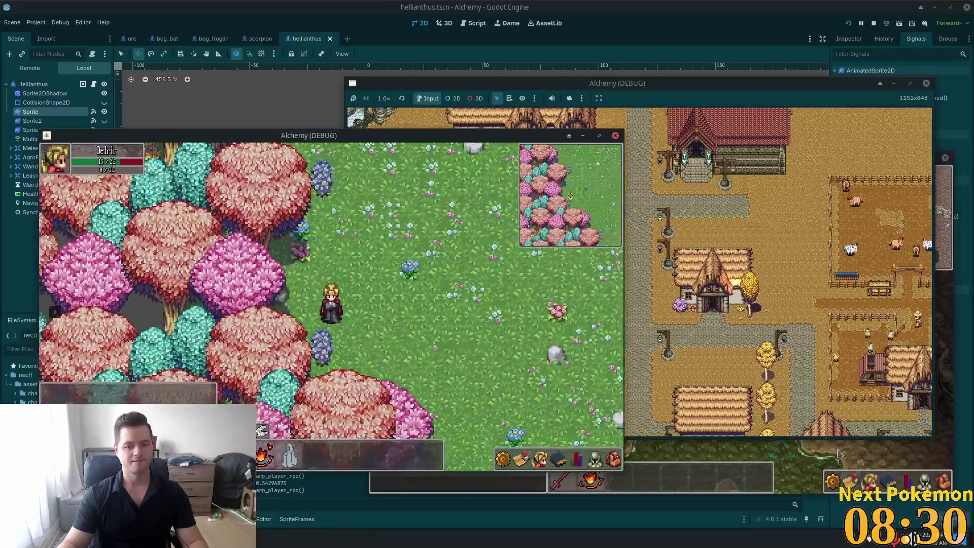
- Teleport the cave client's character to the desert beach
click(838, 454)
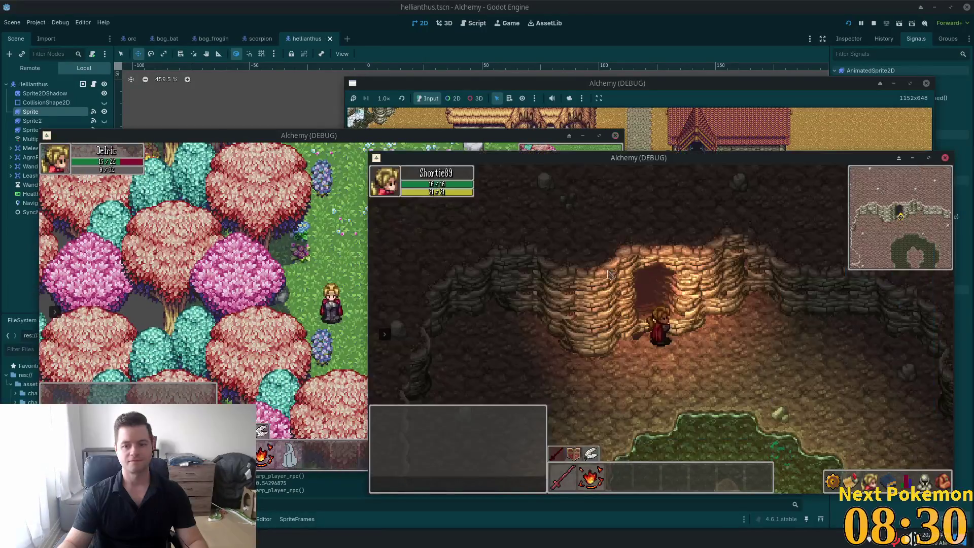
click(384, 333)
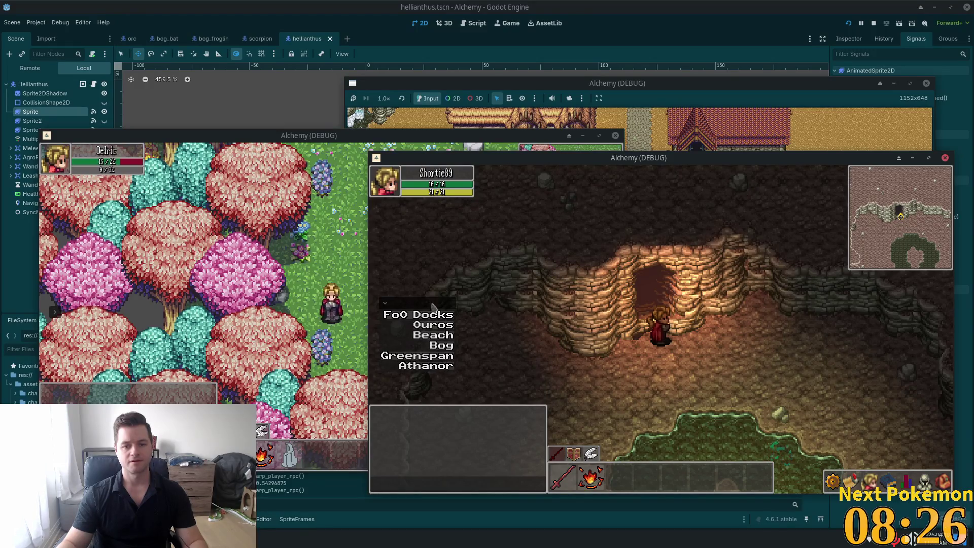
click(434, 332)
- Walk the meadow character down-right, then back toward the Hellianthus flower enemy
click(178, 308)
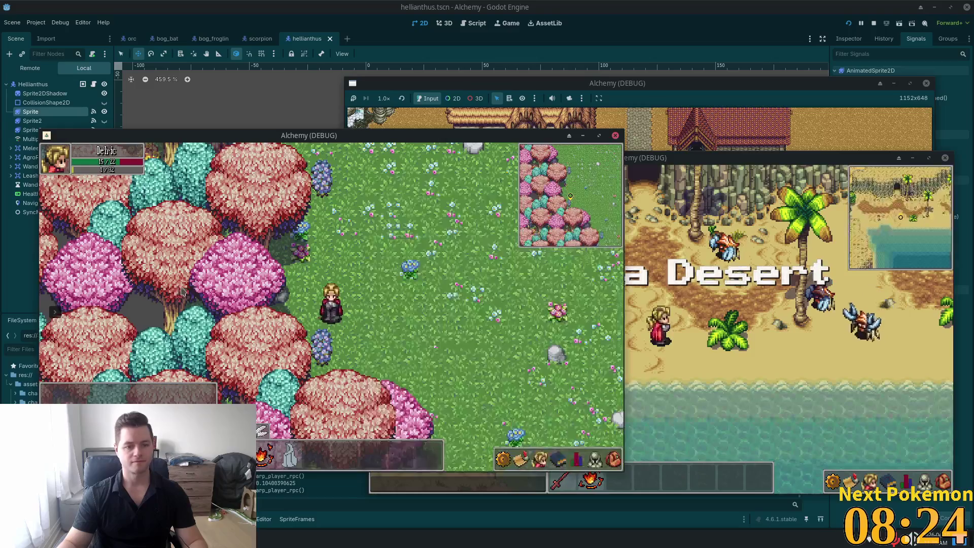
key(s)
key(d)
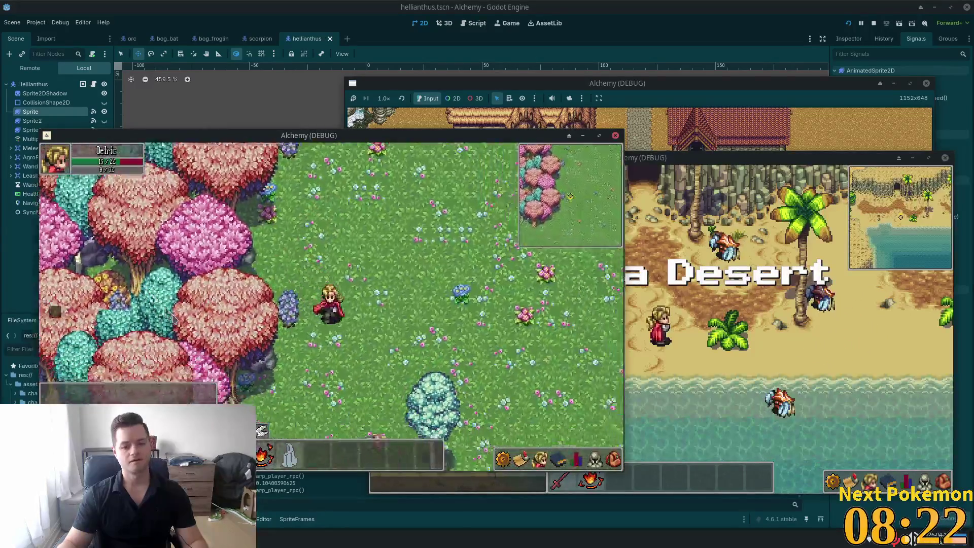
key(s)
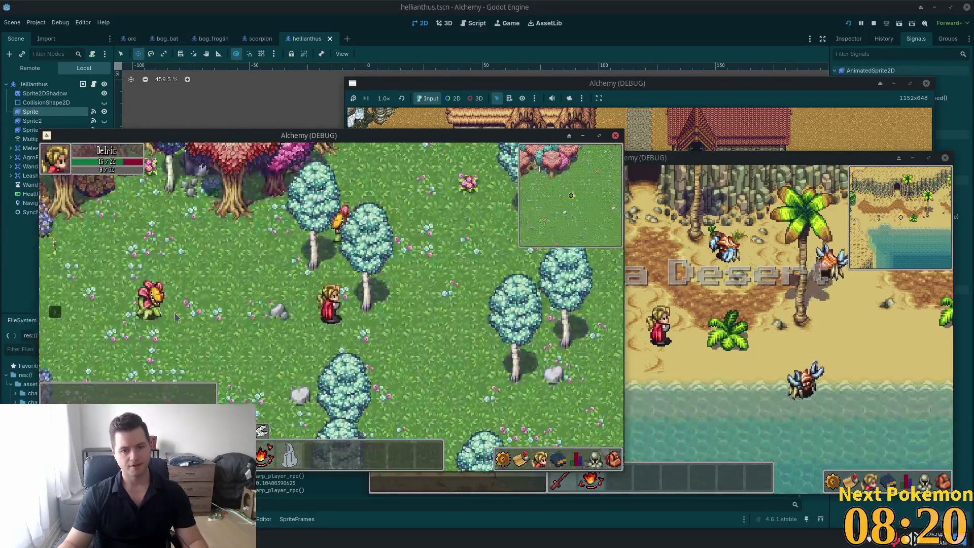
key(w)
key(a)
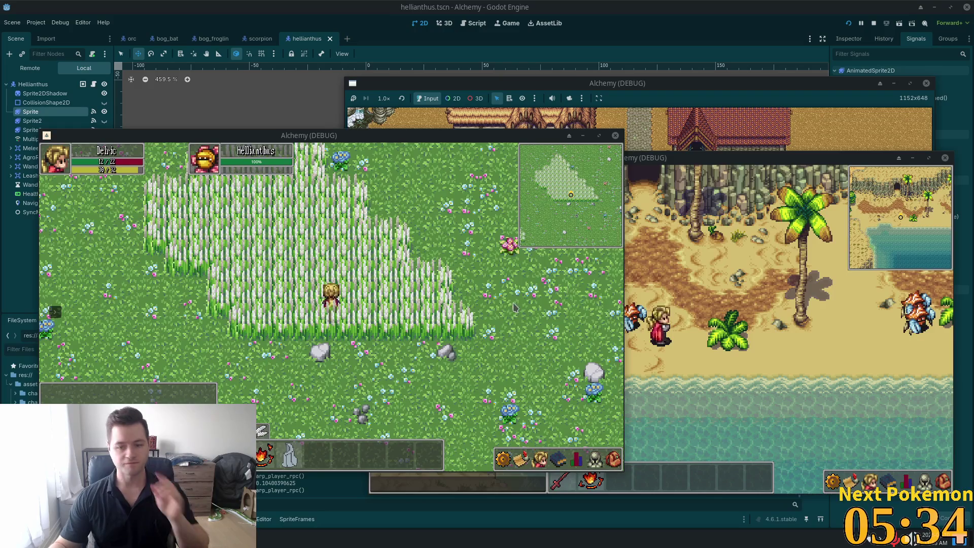
- Walk the meadow character toward Ouros Highlands and the desert character from beach to obelisks
key(s)
key(d)
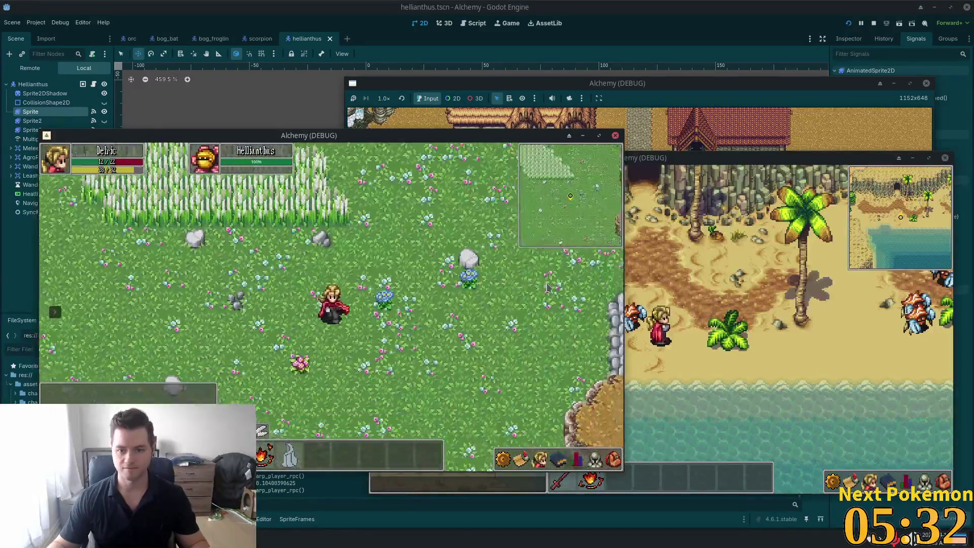
key(d)
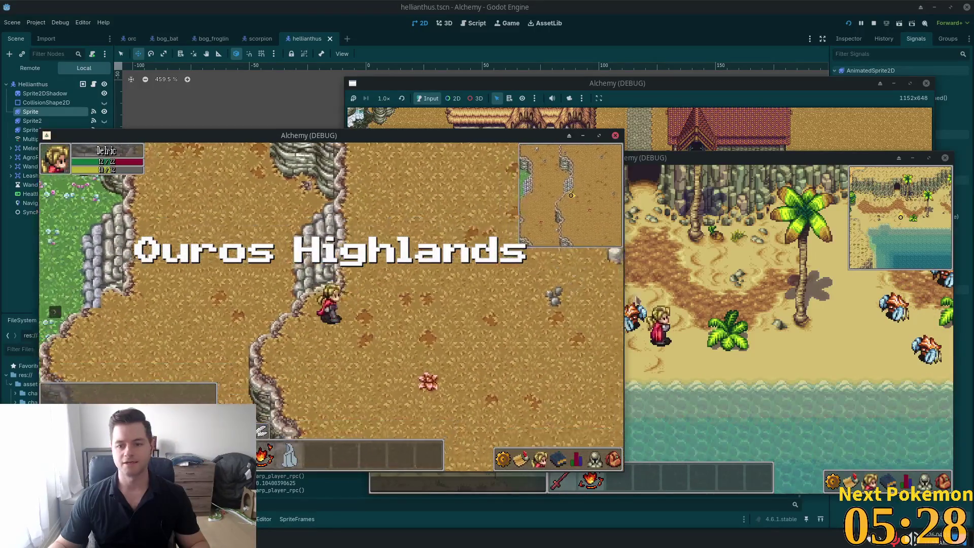
key(alt+Tab)
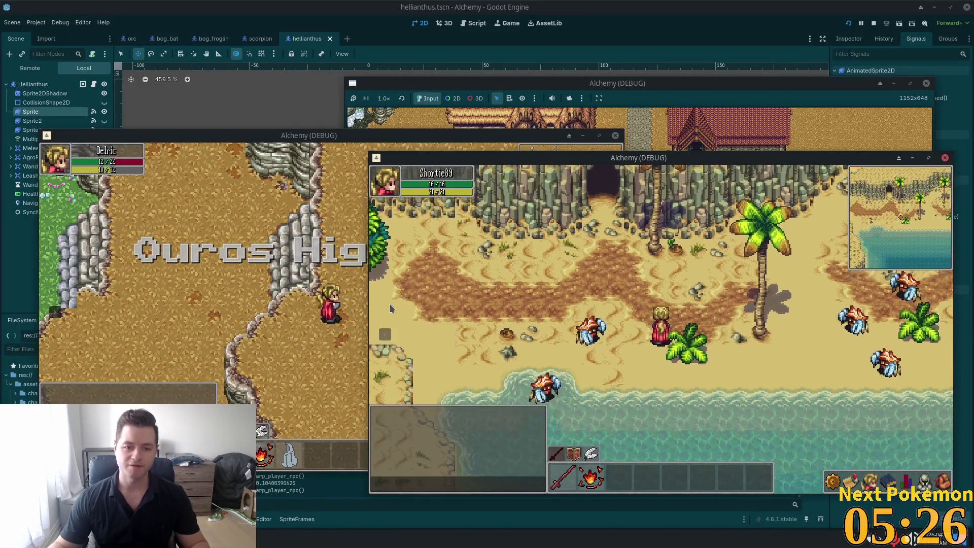
key(d)
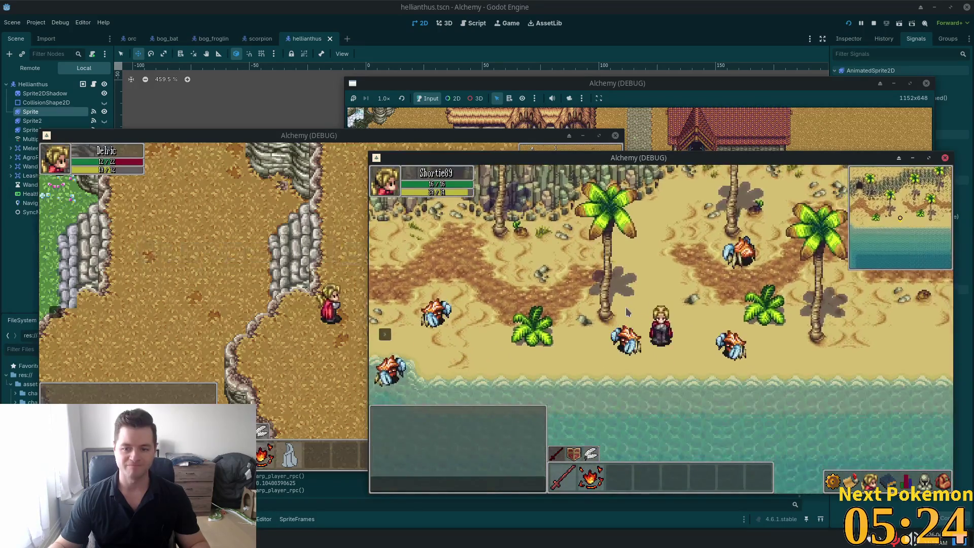
key(w)
key(d)
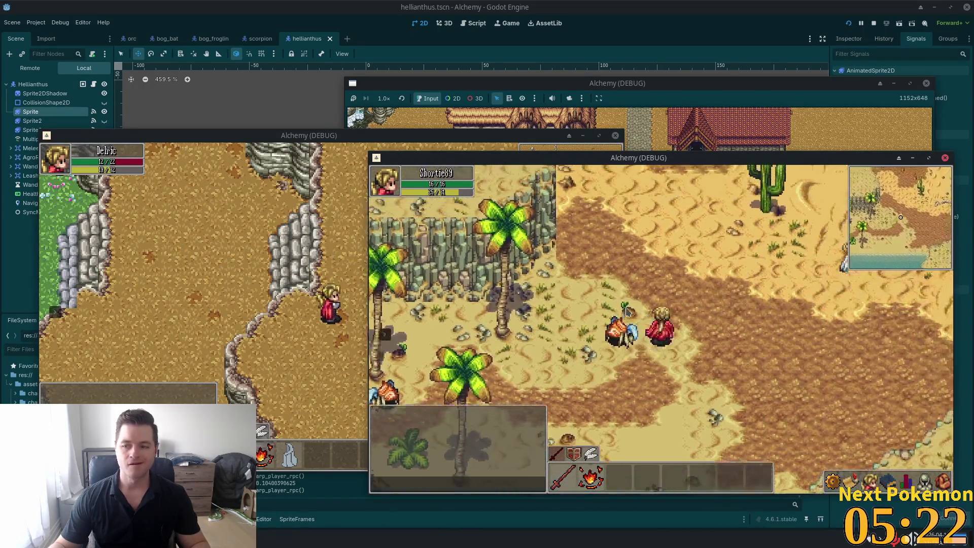
key(d)
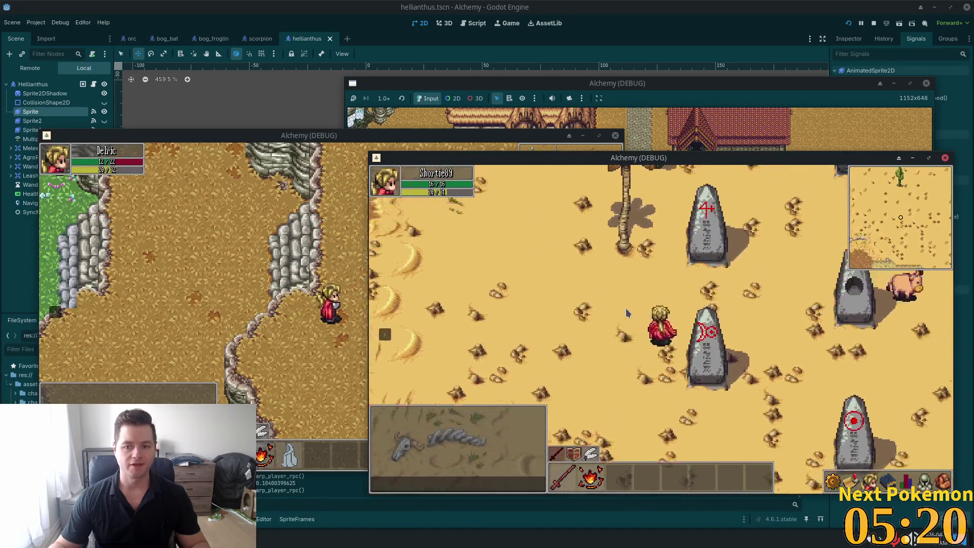
key(d)
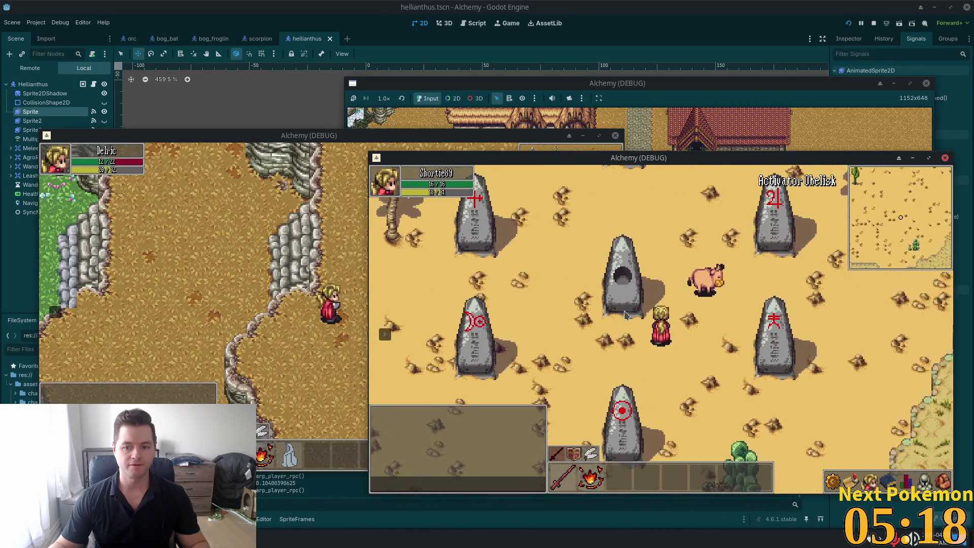
key(d)
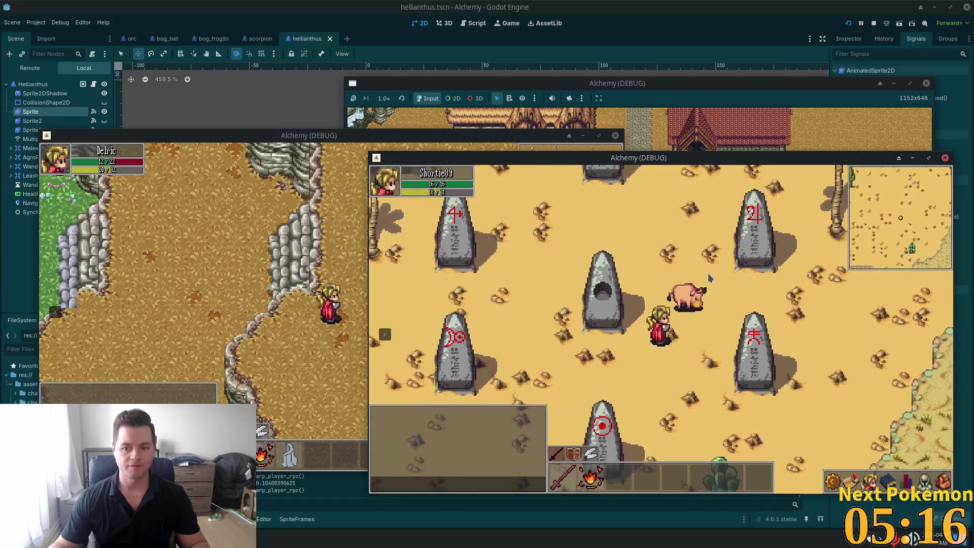
key(a)
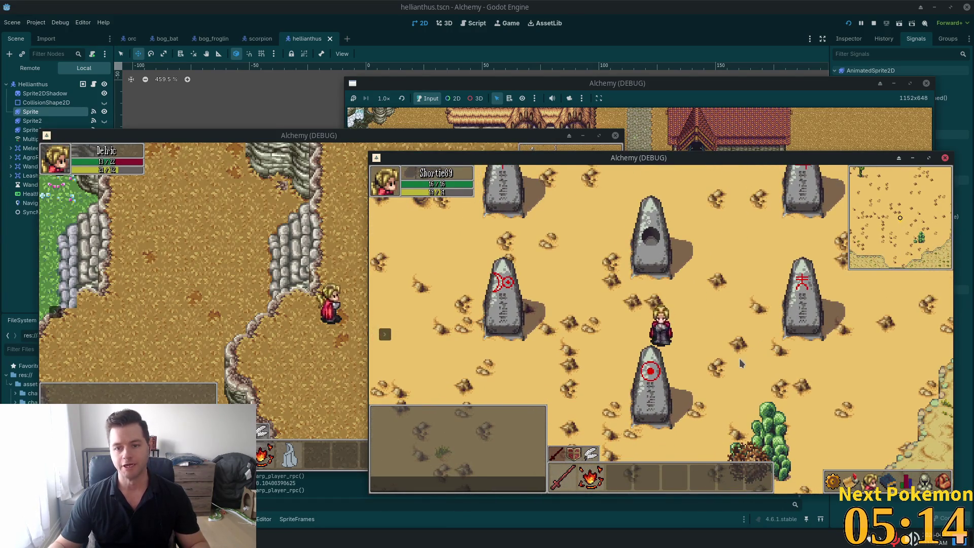
- Walk the desert character north and back south-west, then stop the game and reopen the scorpion scene
key(w)
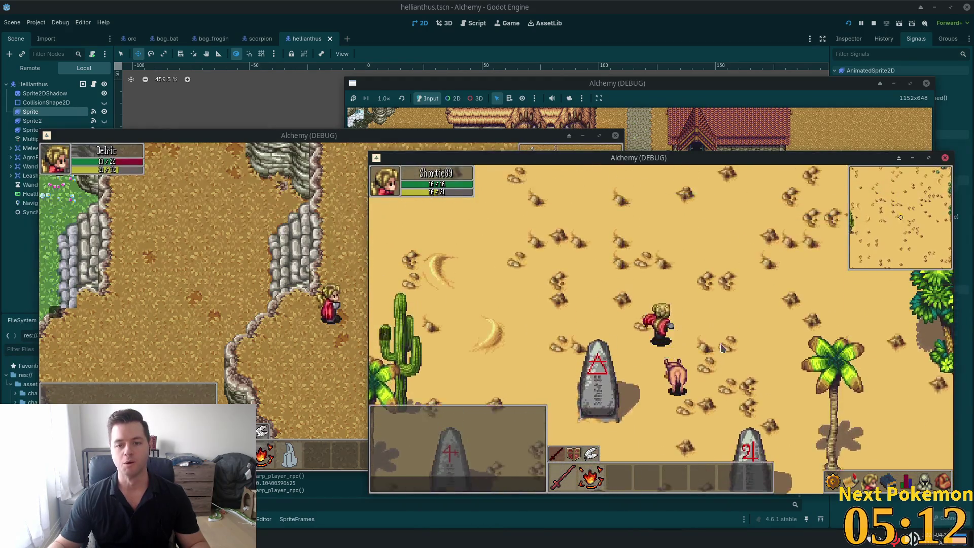
key(w)
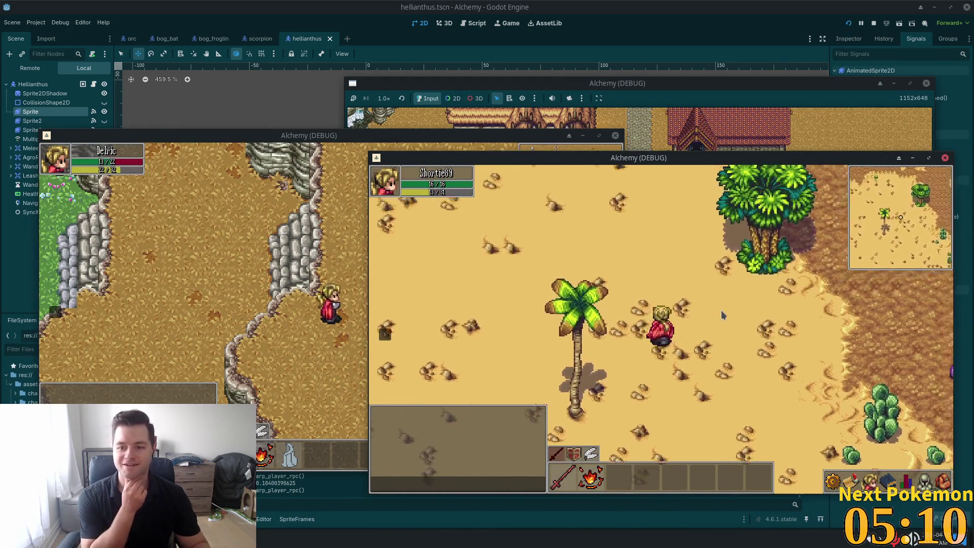
key(w)
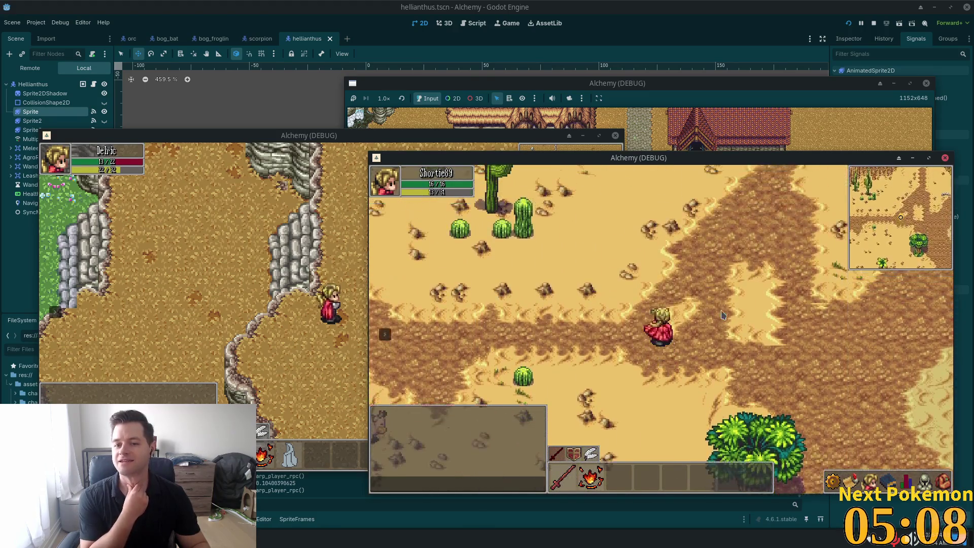
key(w)
key(a)
key(s)
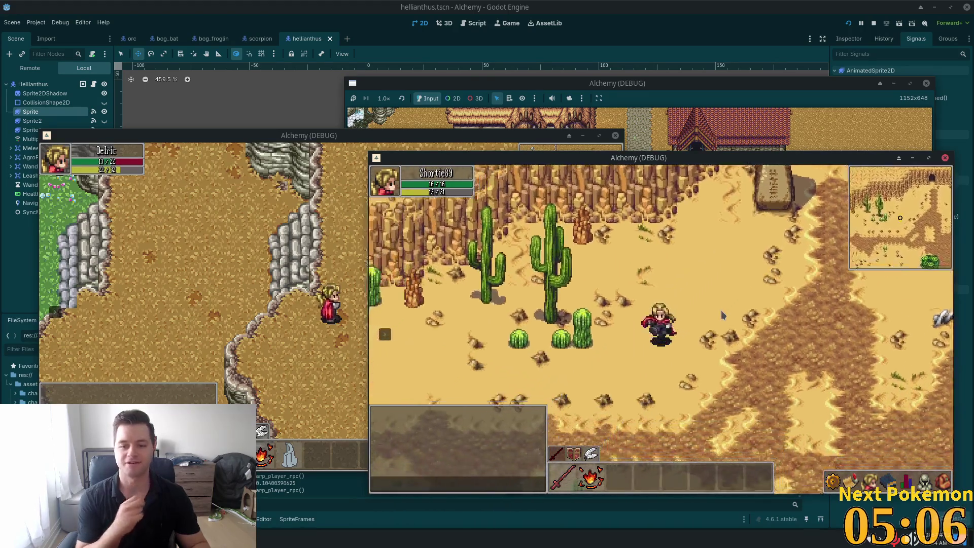
key(s)
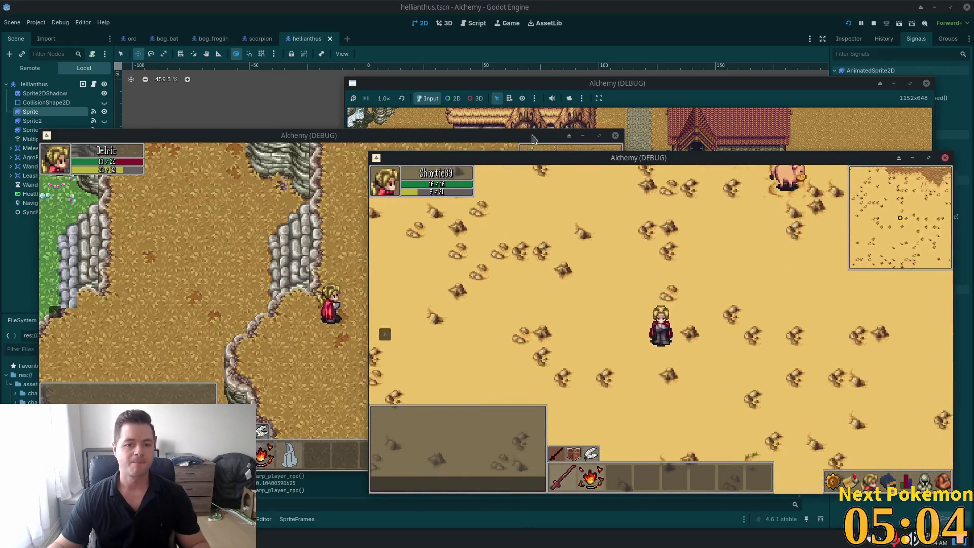
key(F8)
click(257, 39)
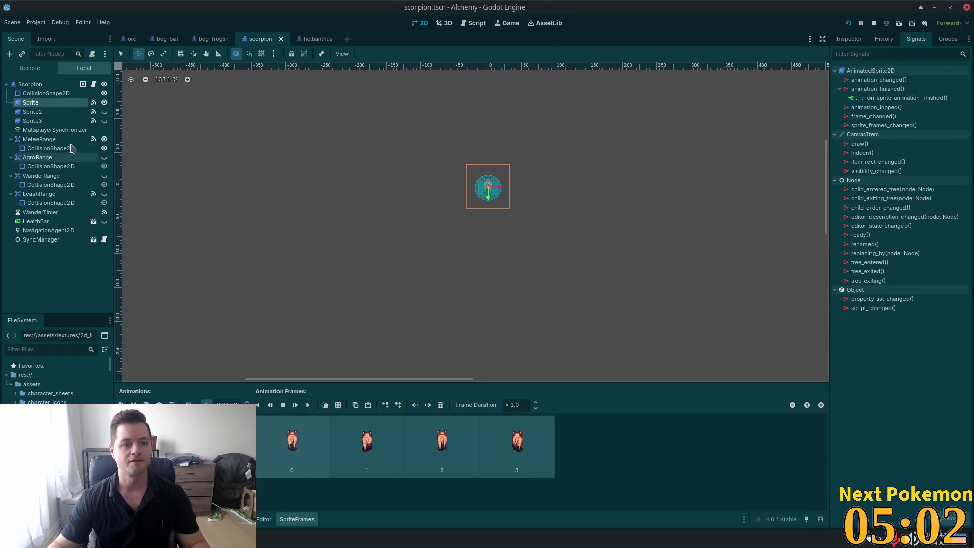
- Connect the scorpion AgroRange's body_entered signal to _on_agro_range_body_entered
click(45, 160)
click(45, 160)
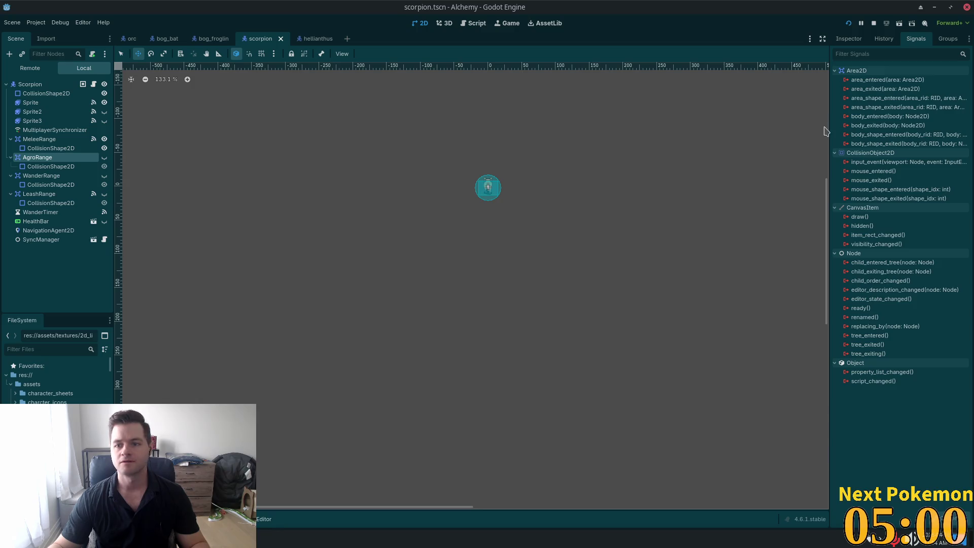
double_click(877, 117)
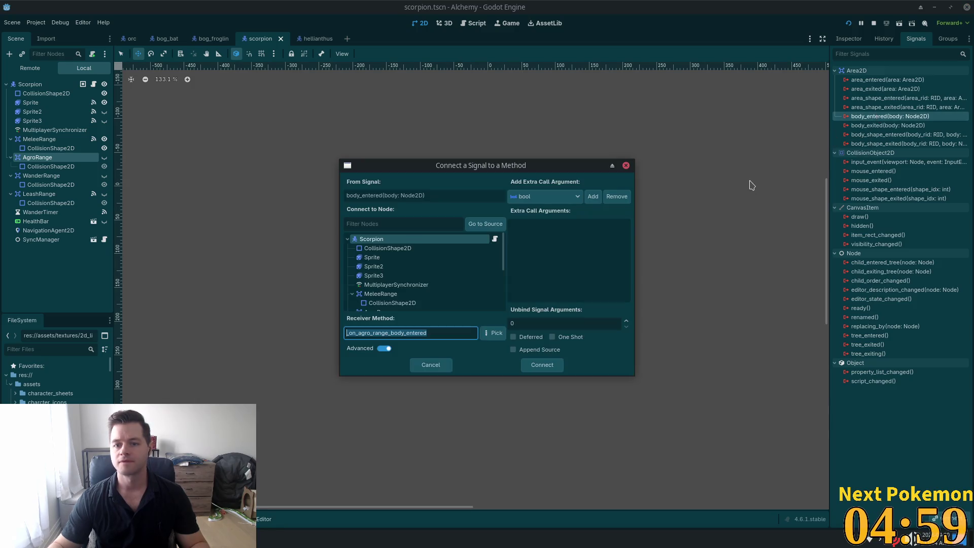
click(536, 365)
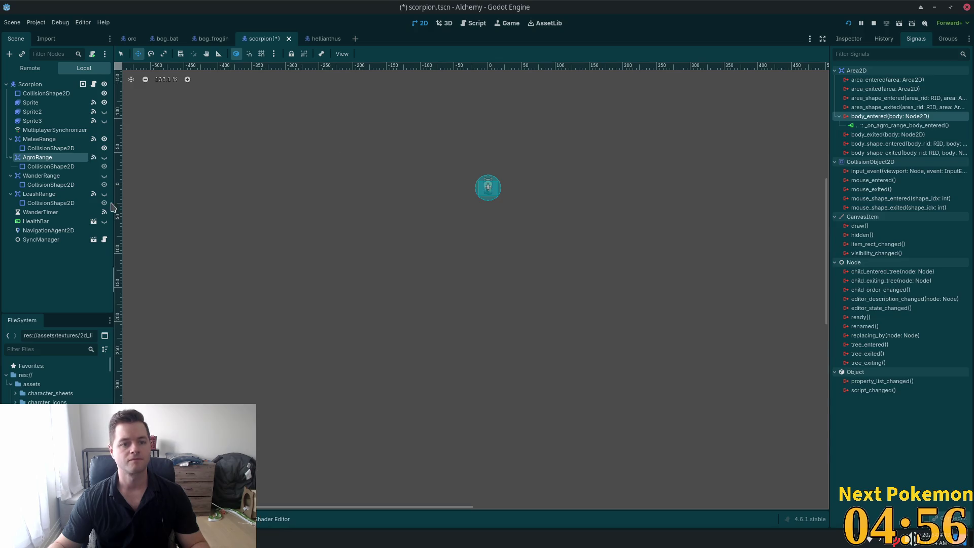
click(42, 105)
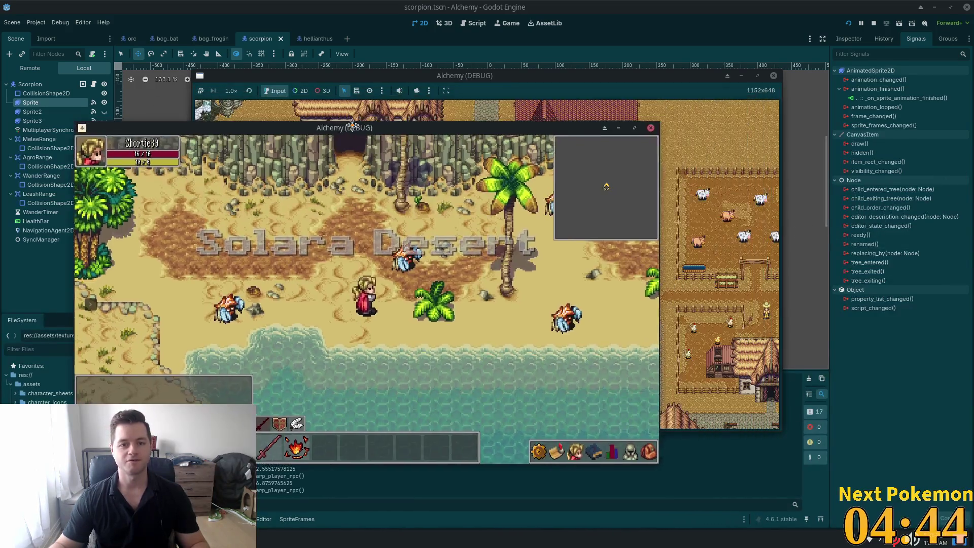
- Walk the desert character north-east past the stone monoliths, then back south-west
drag(351, 125, 319, 112)
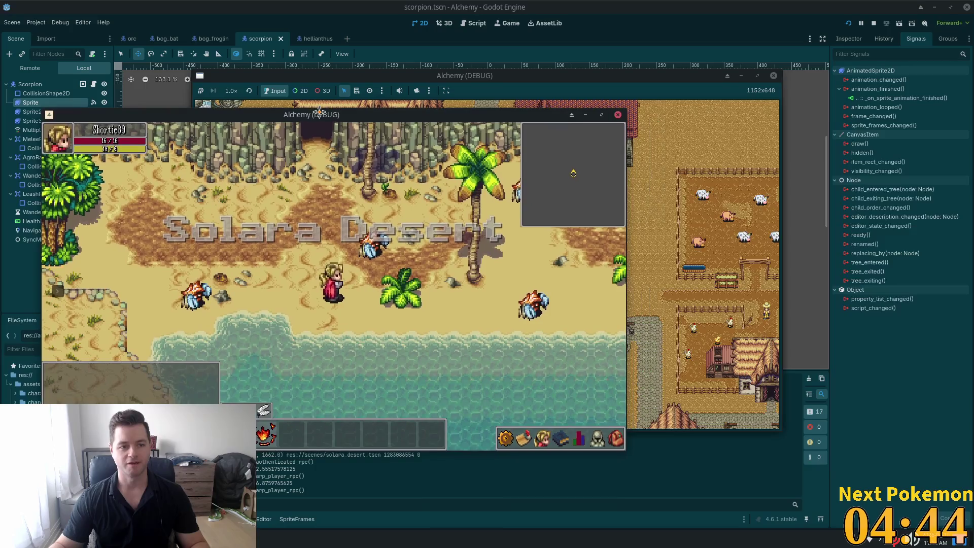
key(w)
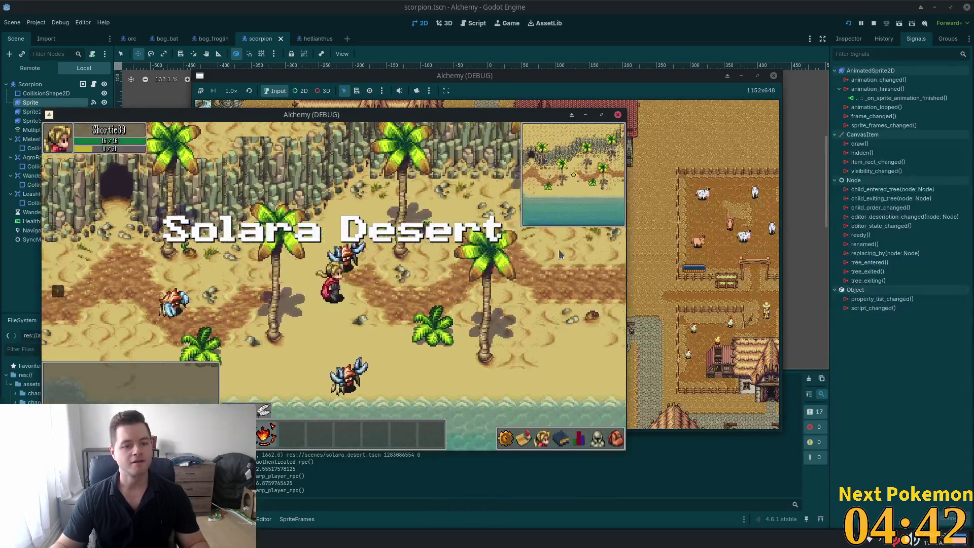
key(w)
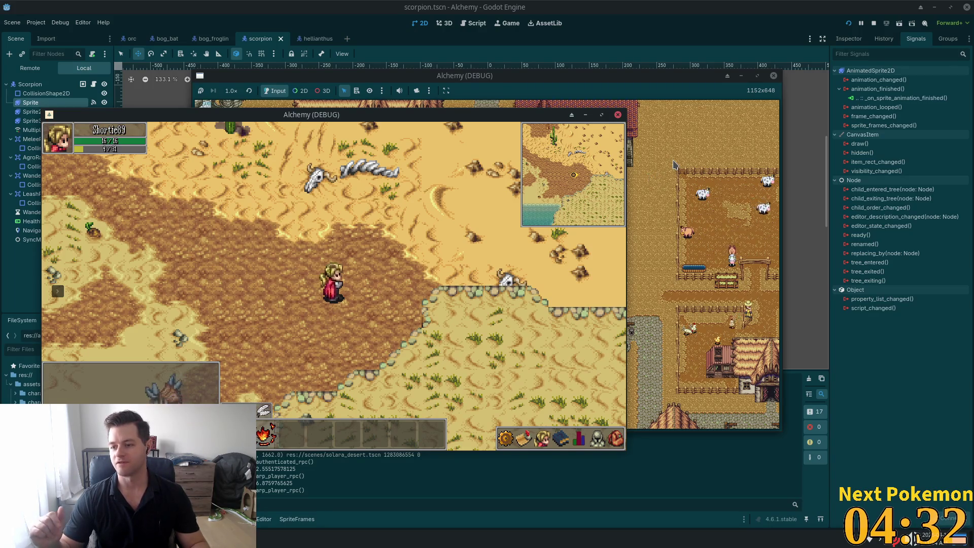
key(w+d)
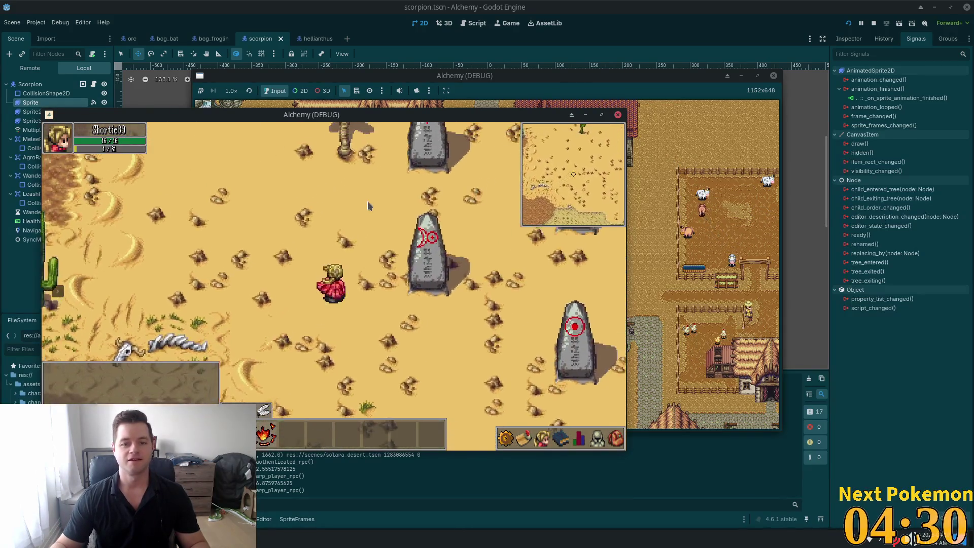
key(d)
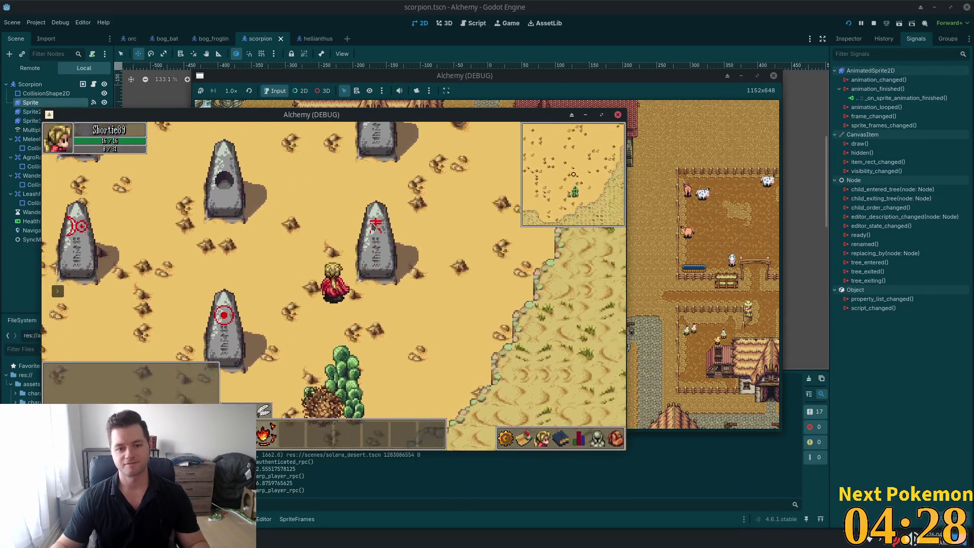
key(w)
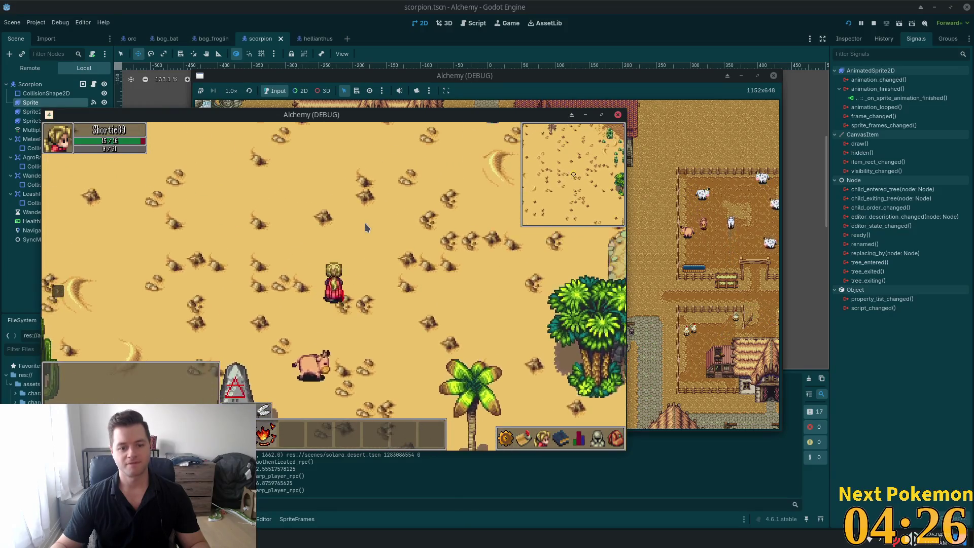
key(w)
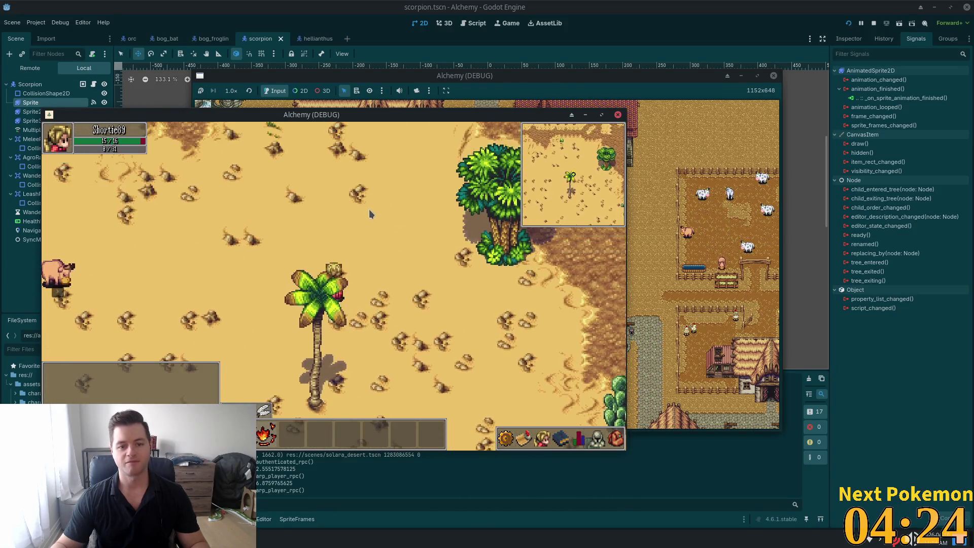
key(a)
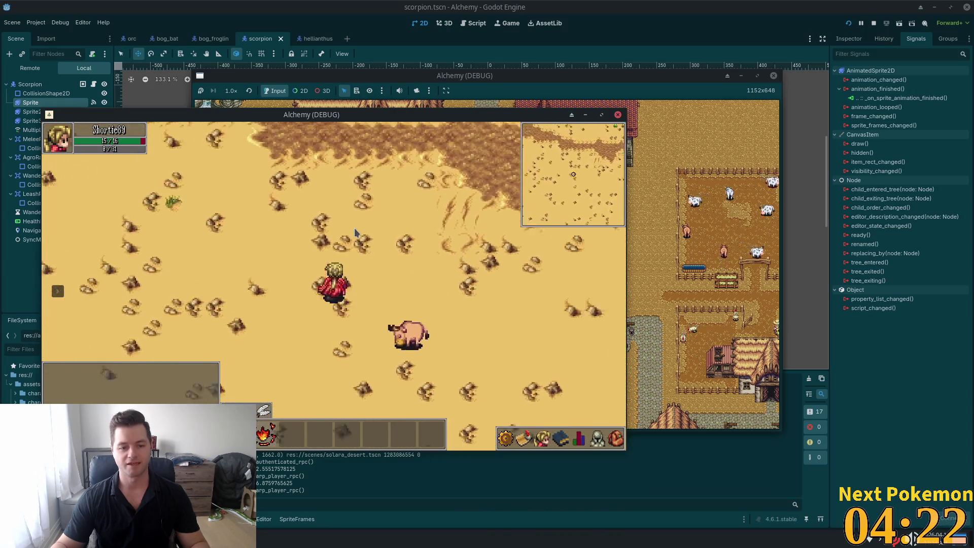
key(w)
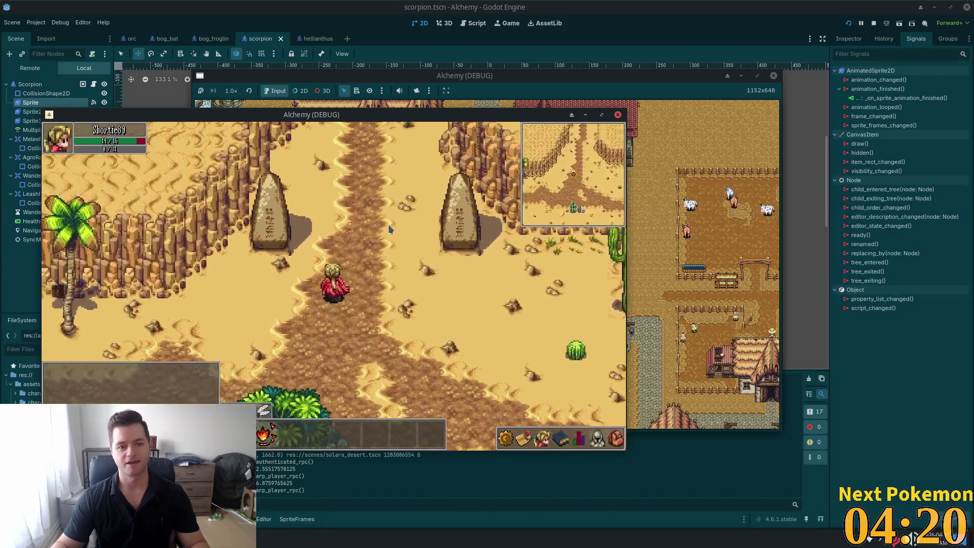
key(s)
key(a)
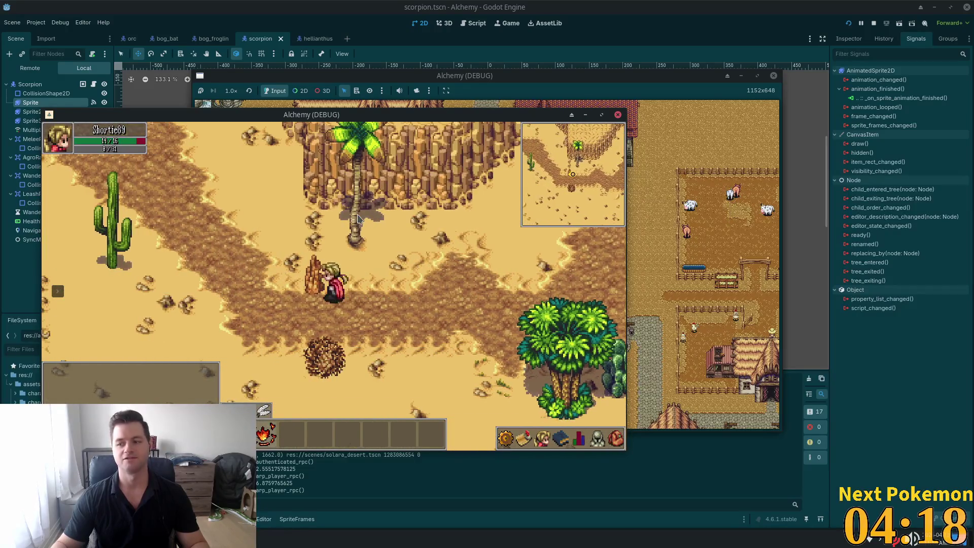
key(s)
key(a)
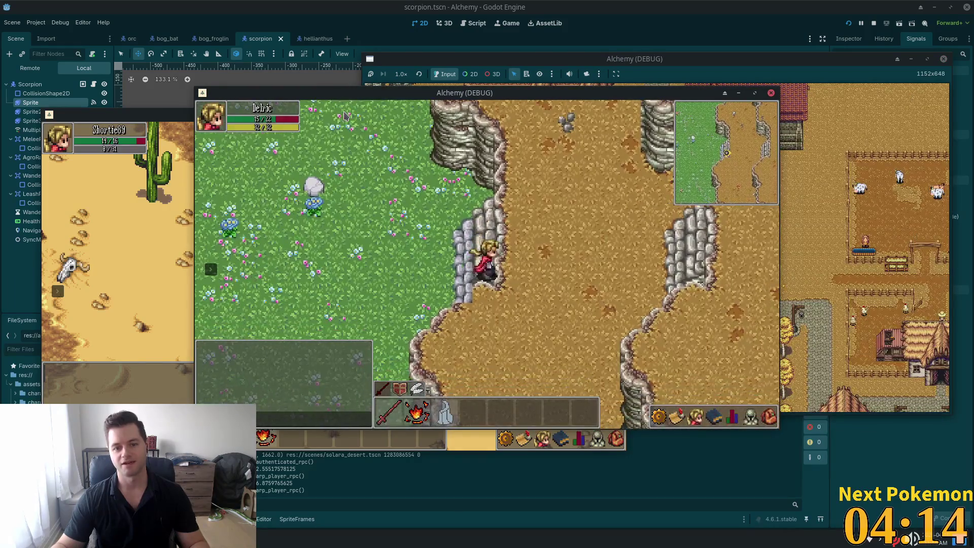
- Walk the second client east toward Ouros Highlands and teleport it to the Beach zone
key(Right)
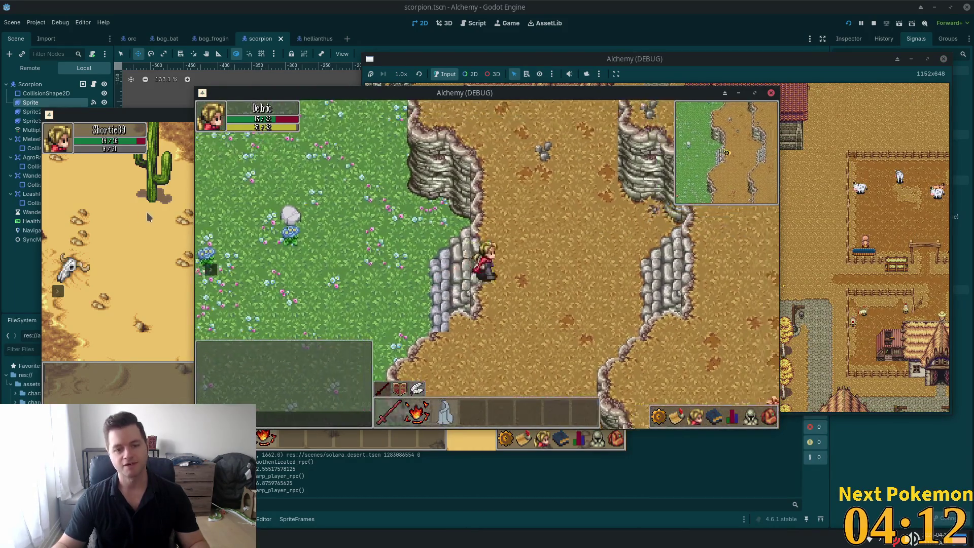
mouse_move(259, 282)
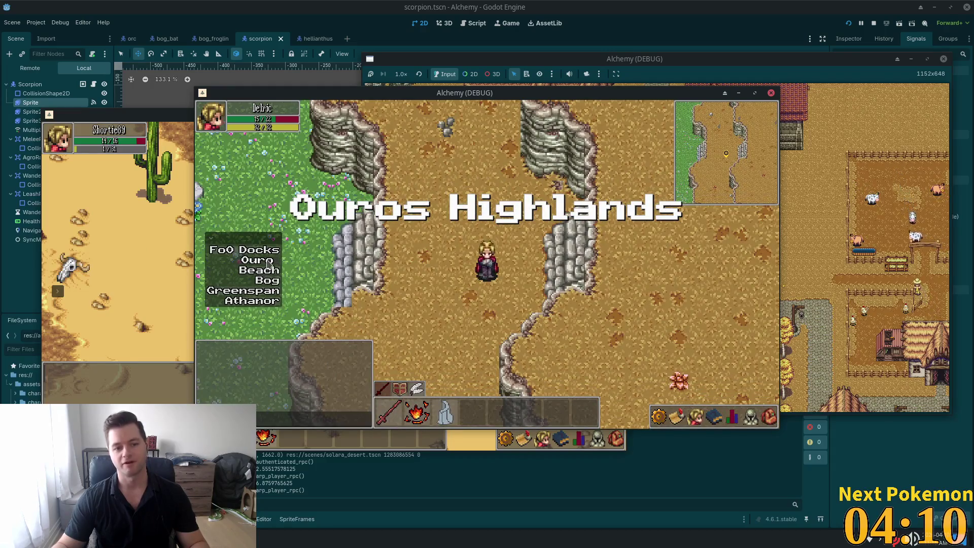
key(Right)
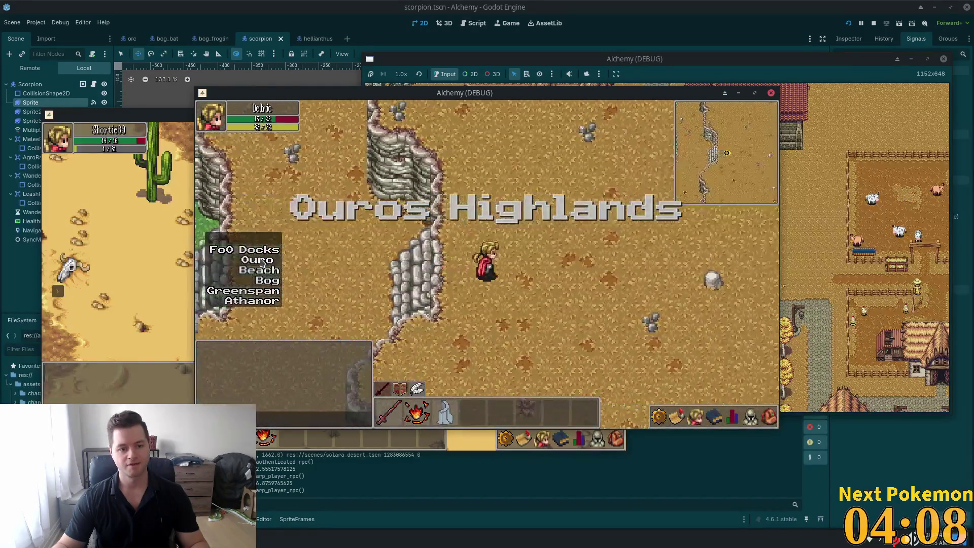
click(265, 272)
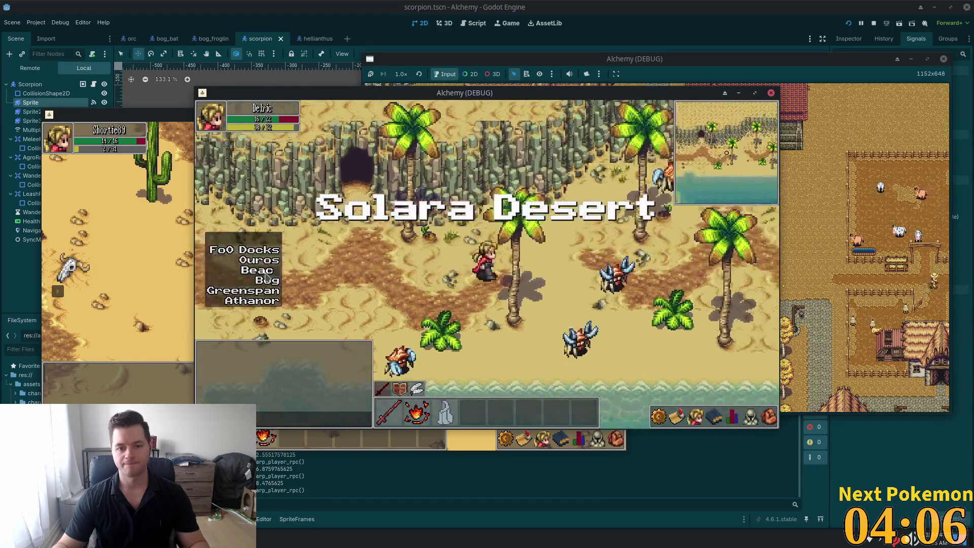
- Walk the desert character up-right past the obelisks and down toward the pig
key(Right)
key(Up)
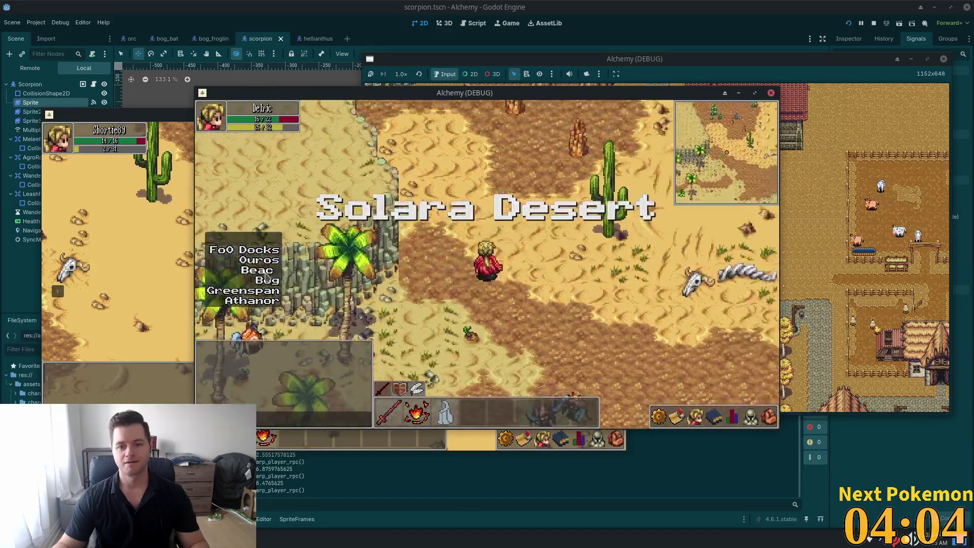
key(Up)
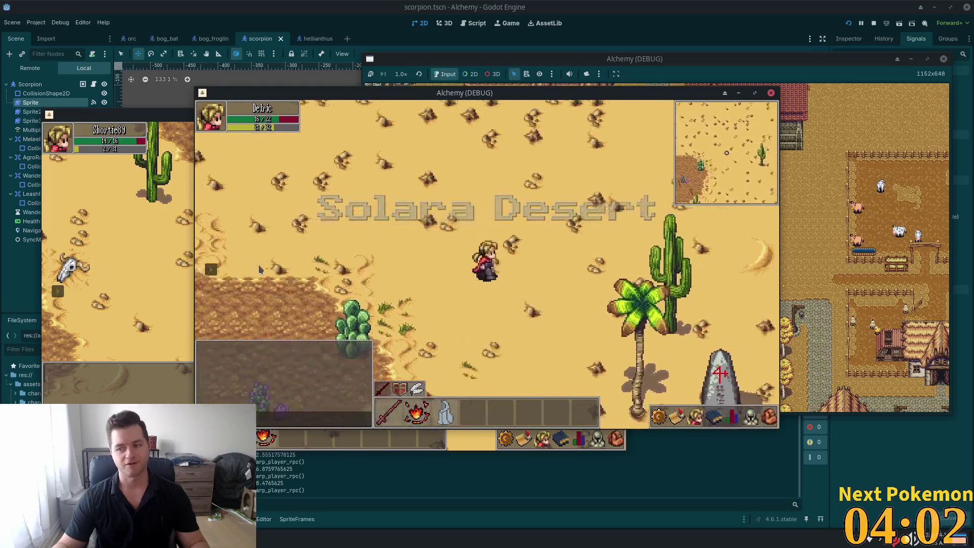
key(Right)
key(Down)
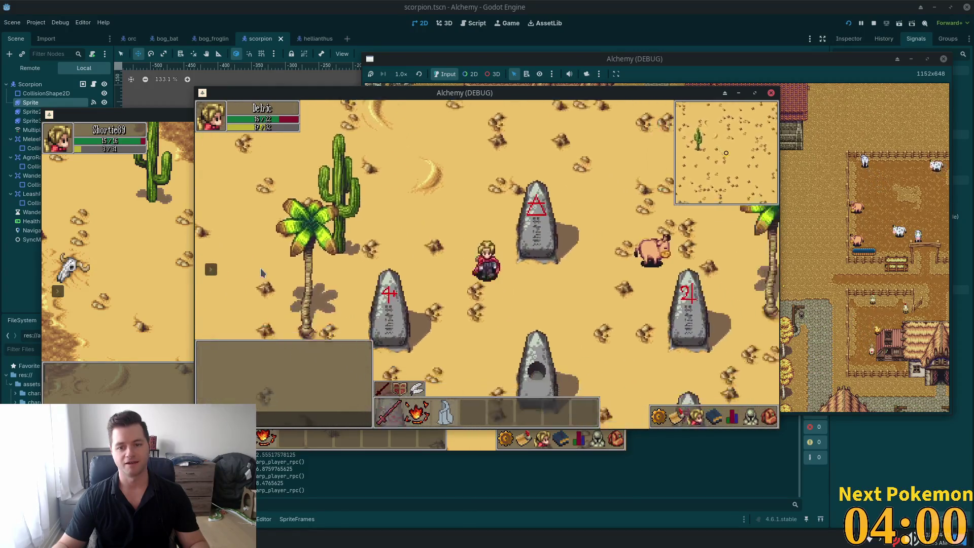
key(Right)
key(Down)
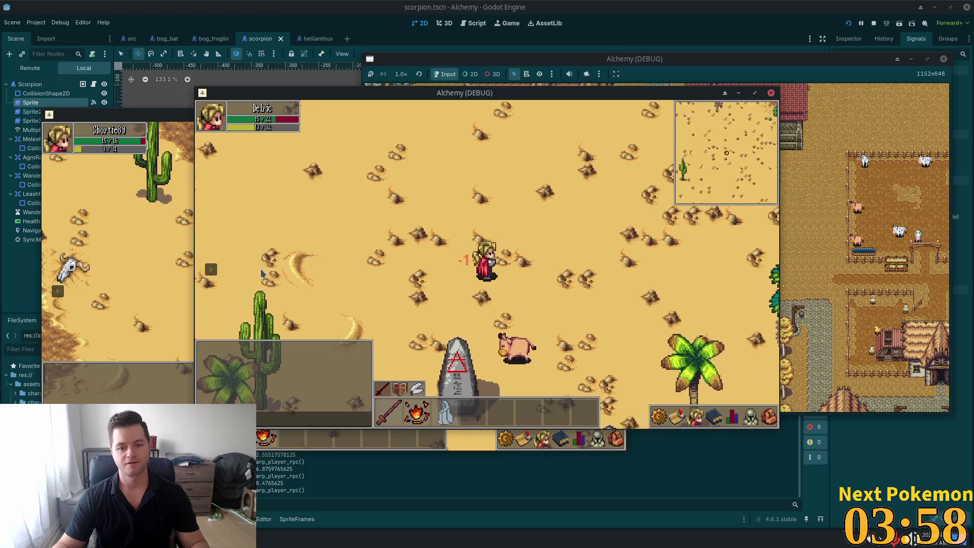
key(Down)
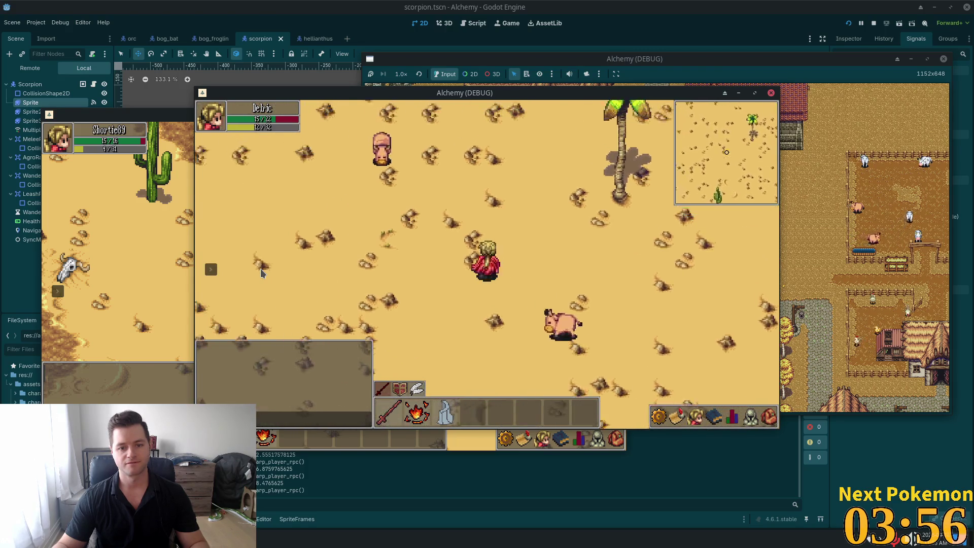
- Roam among the pigs and near the Scorpion to test its aggro reaction
key(Left)
key(Up)
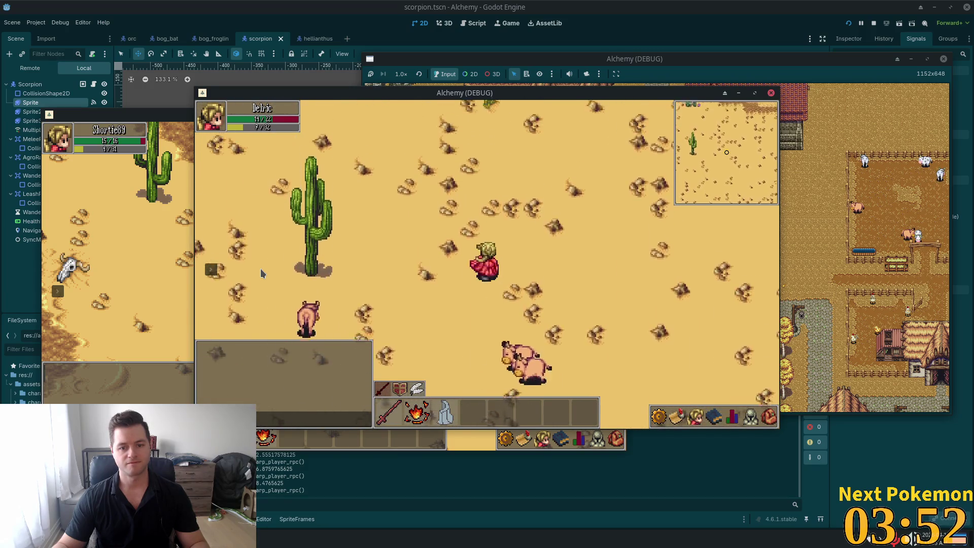
key(Left)
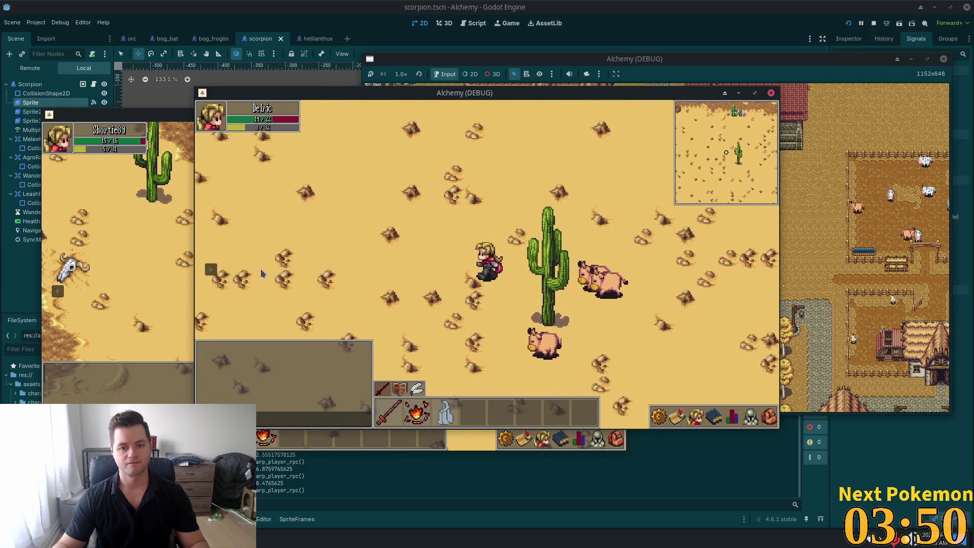
key(Left)
key(Down)
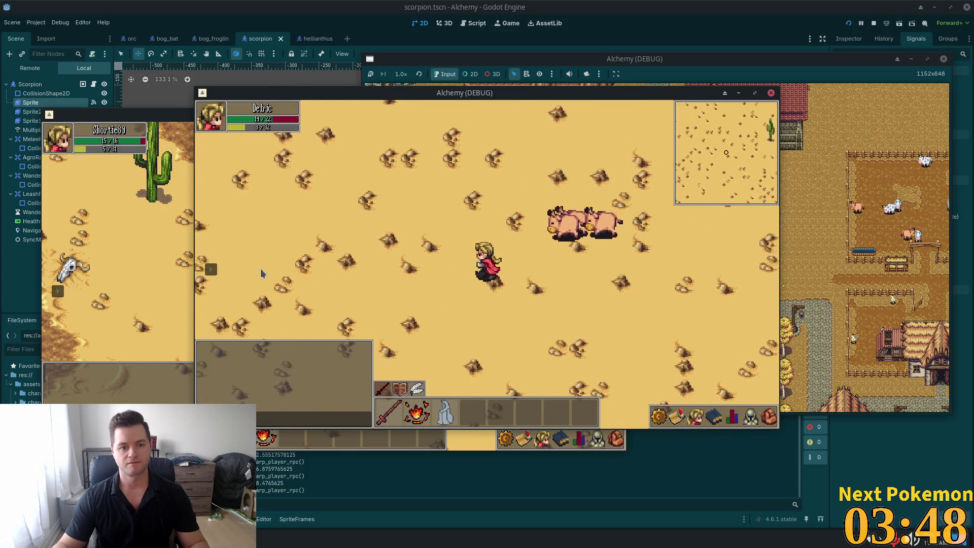
key(Up)
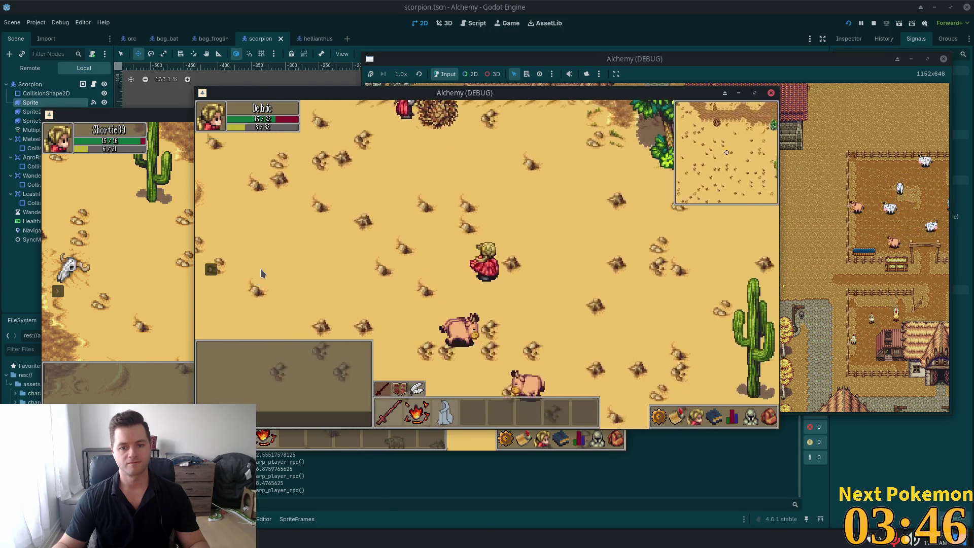
key(Right)
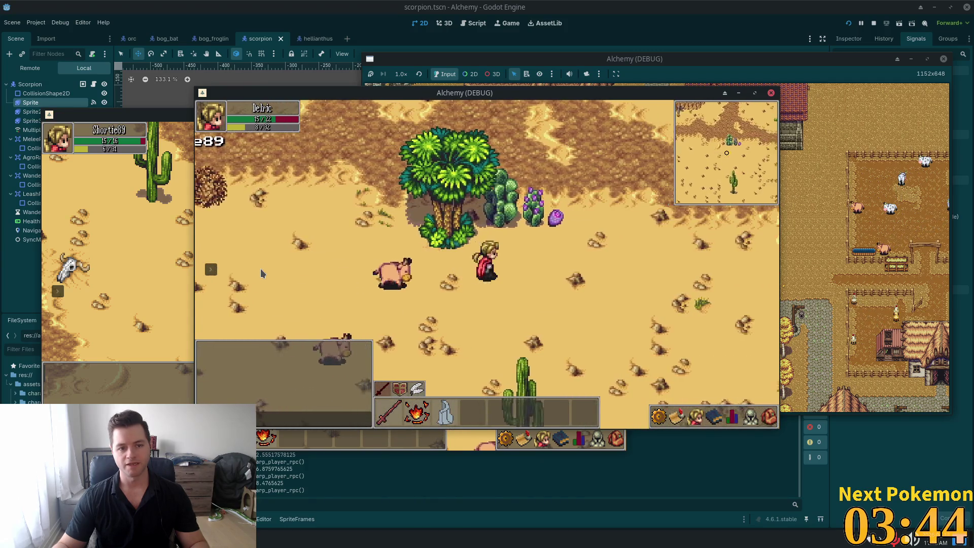
key(Down)
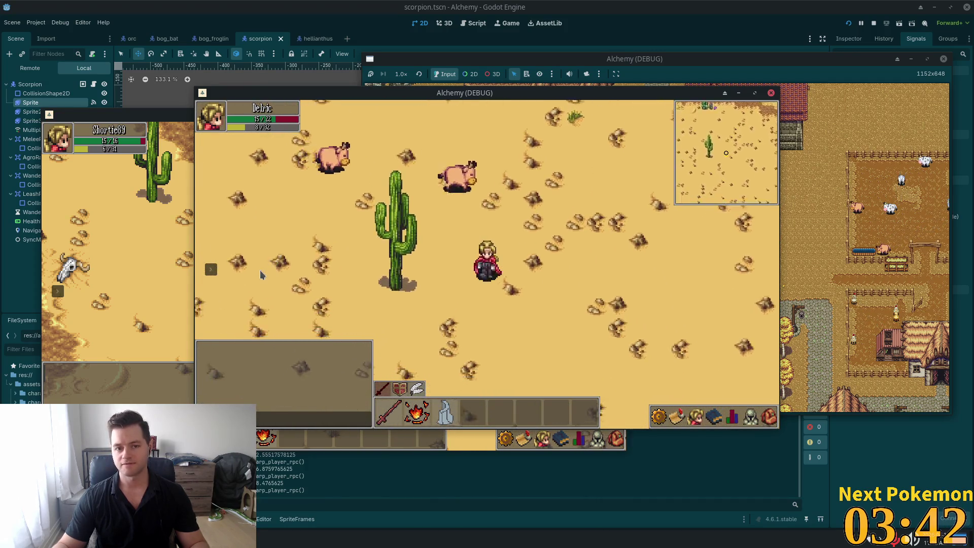
key(Down)
key(Left)
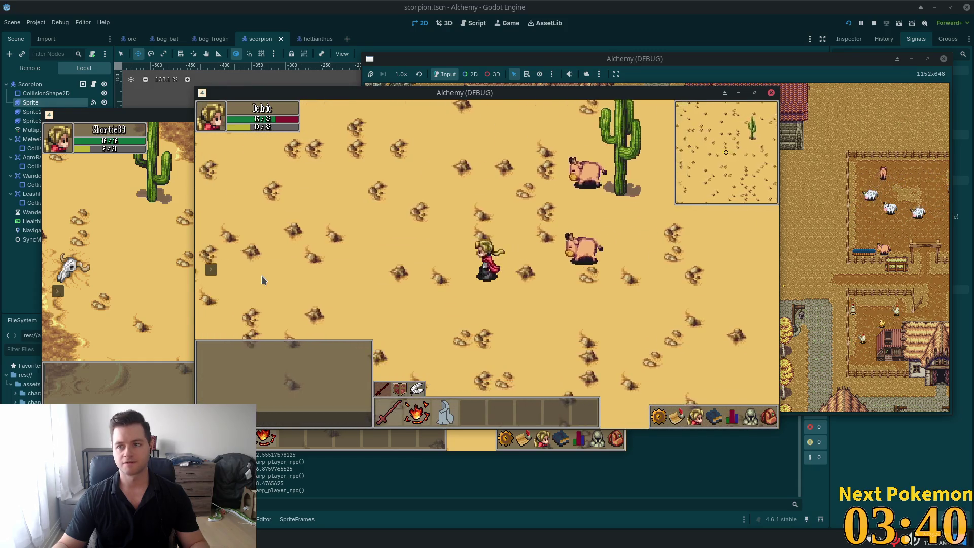
key(Up)
key(Right)
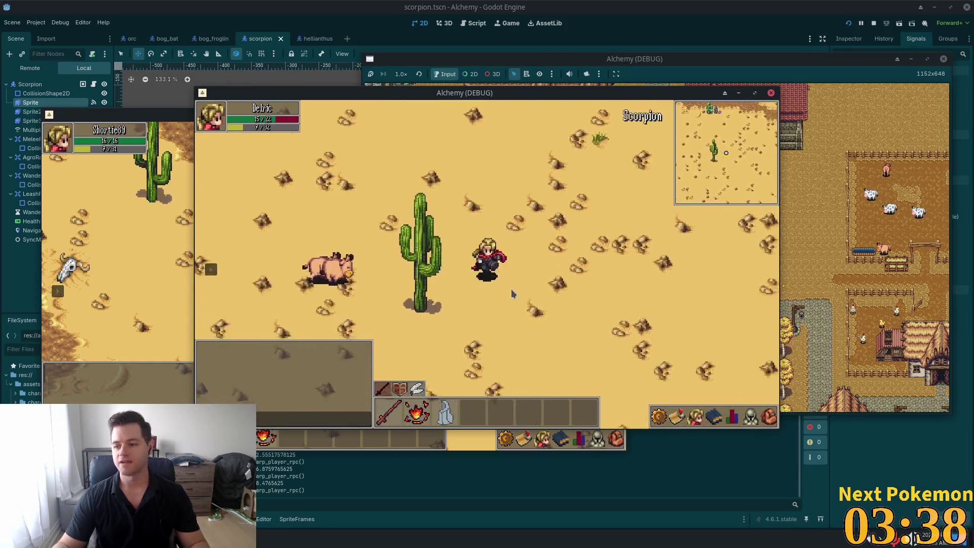
key(Right)
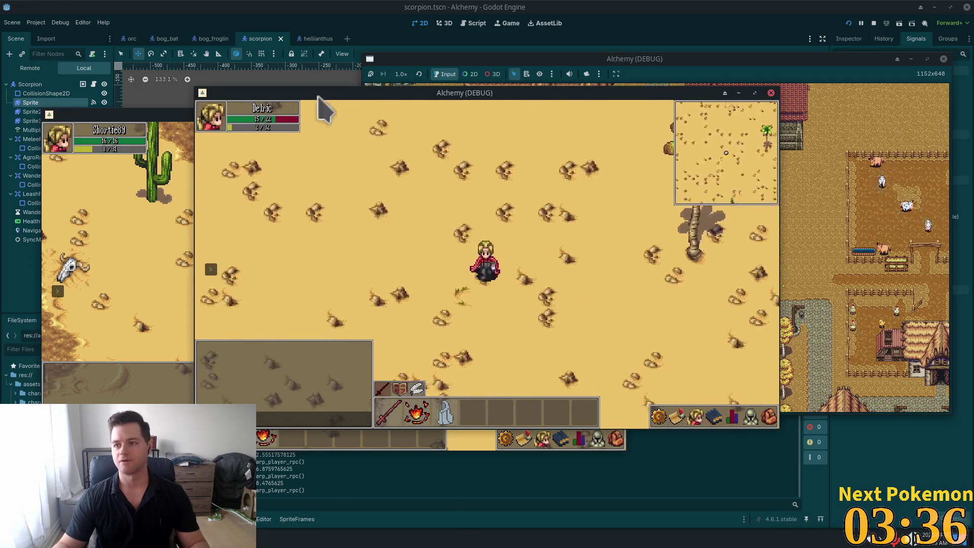
key(Right)
key(Down)
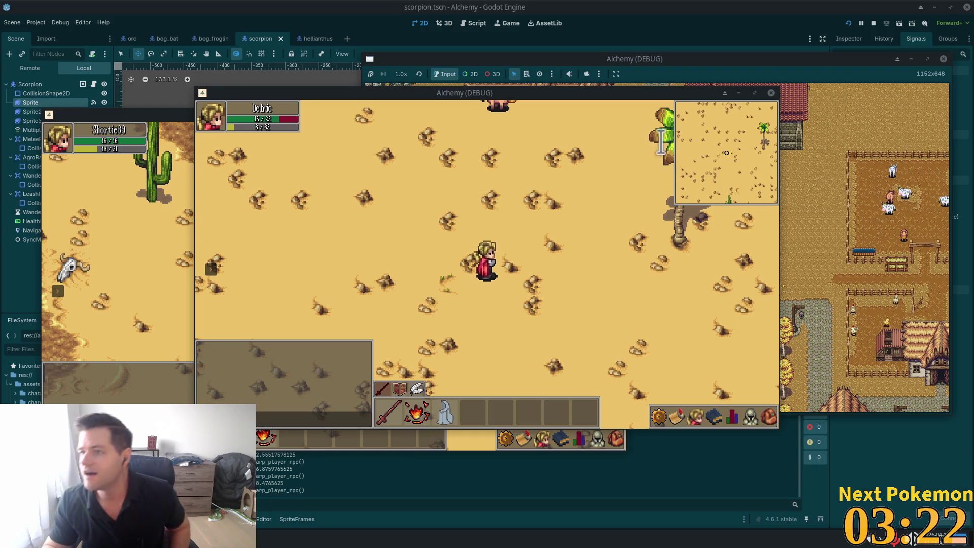
key(alt+Tab)
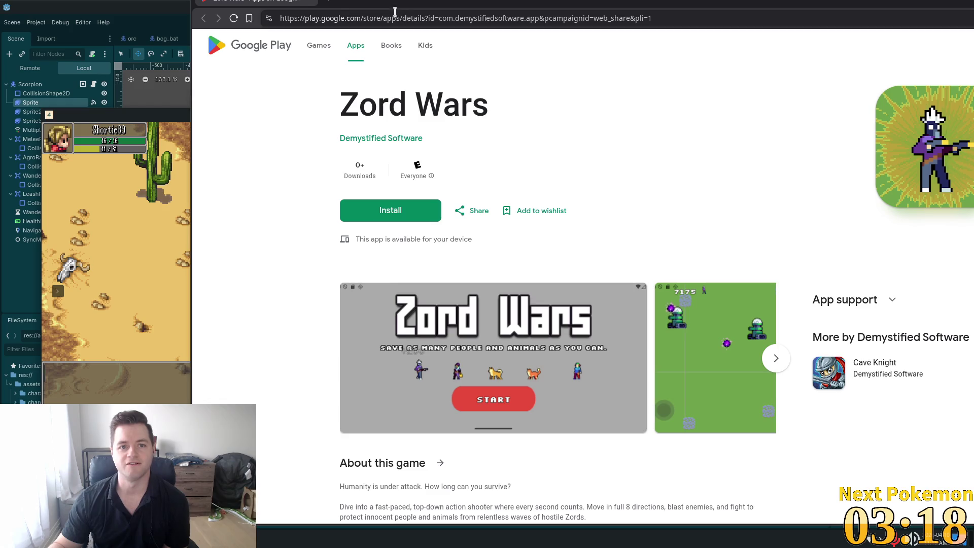
- Maximize the Zord Wars store page and browse its screenshots up to Play Again
double_click(373, 4)
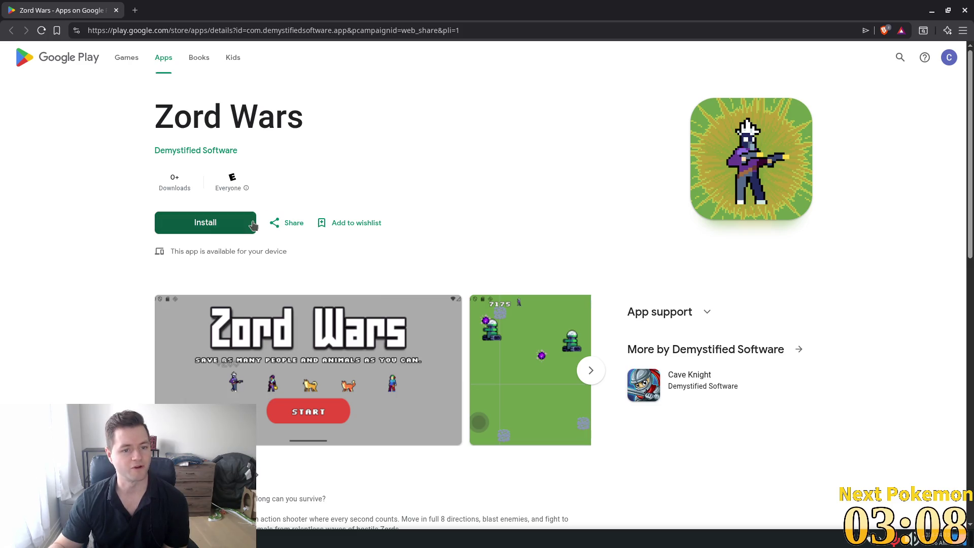
click(442, 336)
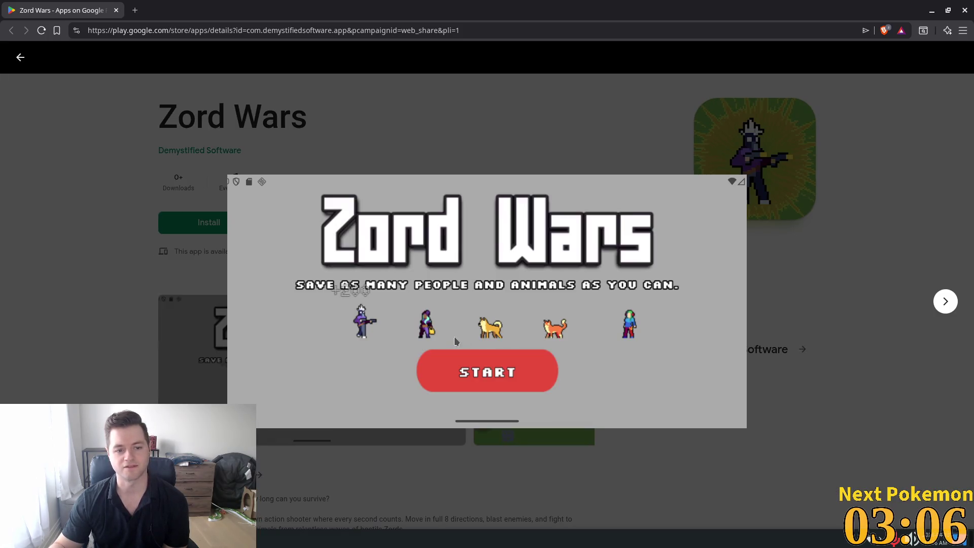
key(Right)
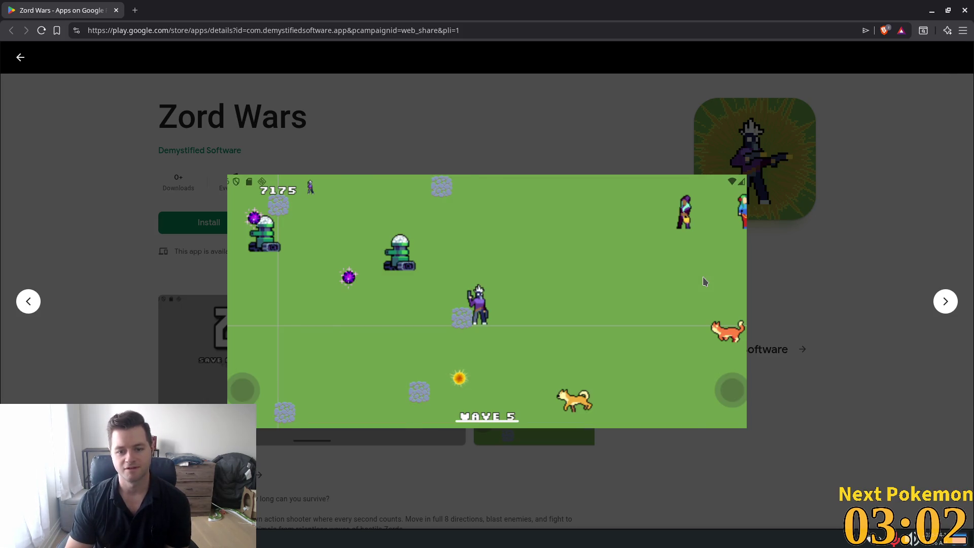
key(Right)
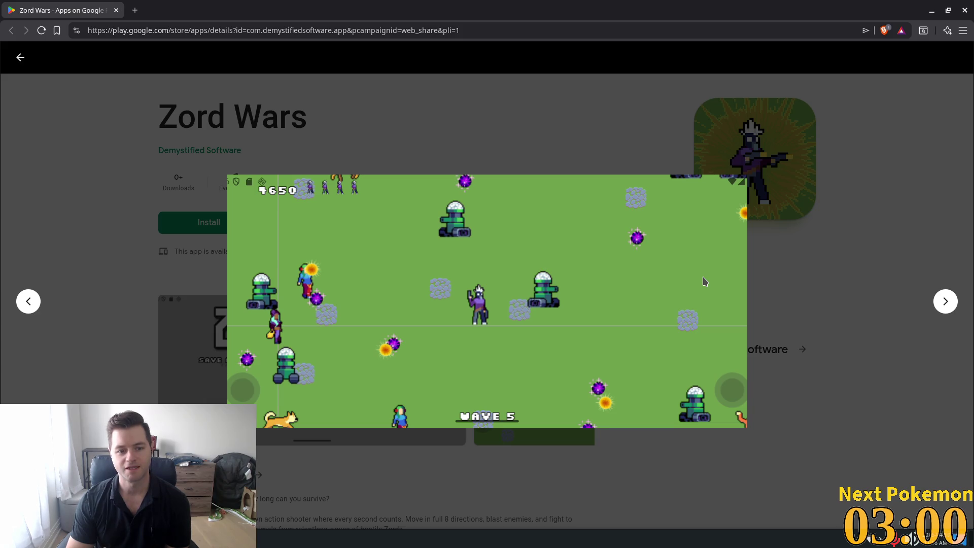
key(Right)
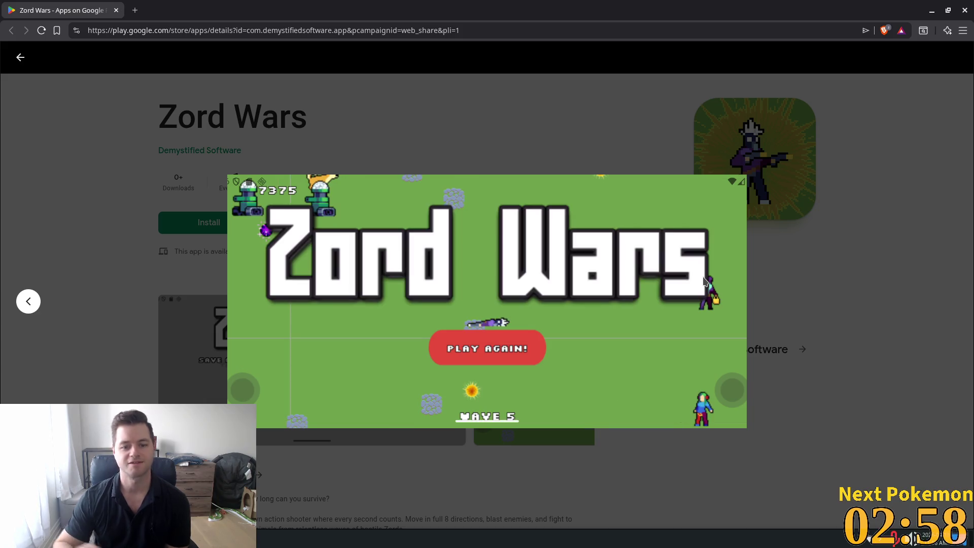
right_click(704, 280)
click(866, 236)
key(Escape)
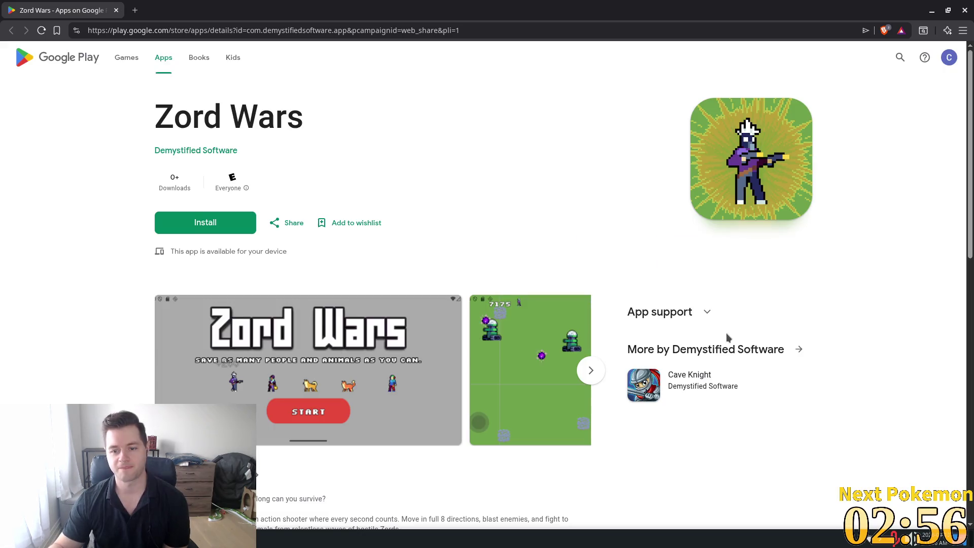
- Scroll through the Zord Wars listing and close the browser
scroll(726, 334, down, 7)
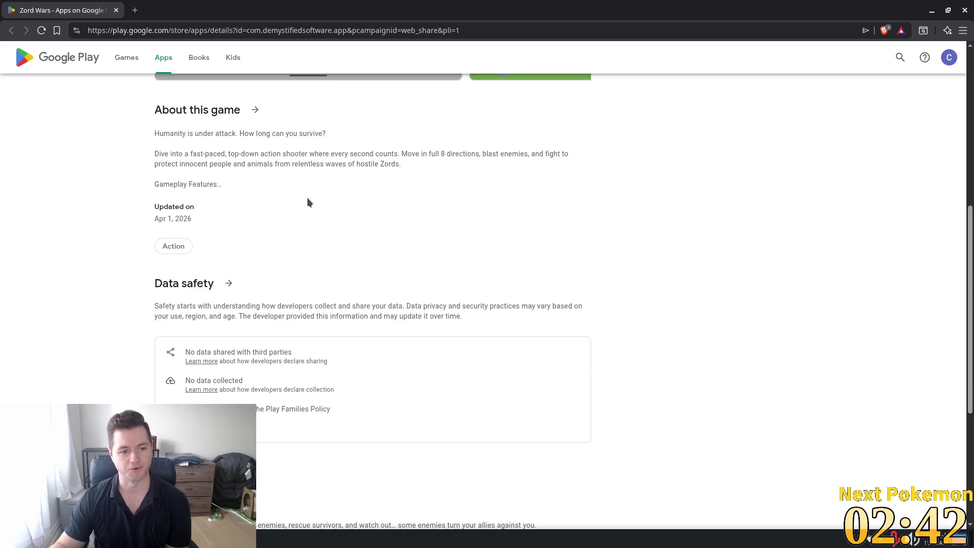
scroll(333, 201, down, 5)
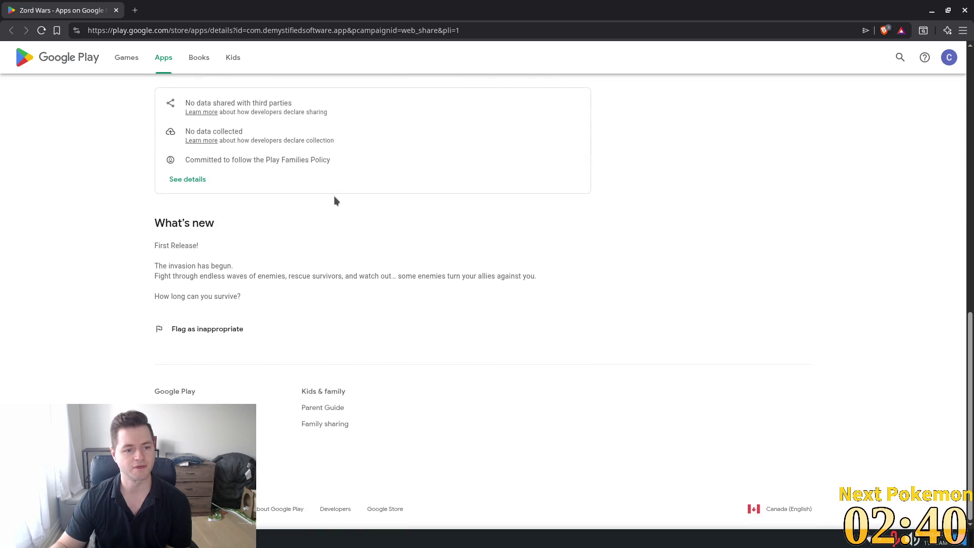
scroll(582, 240, up, 7)
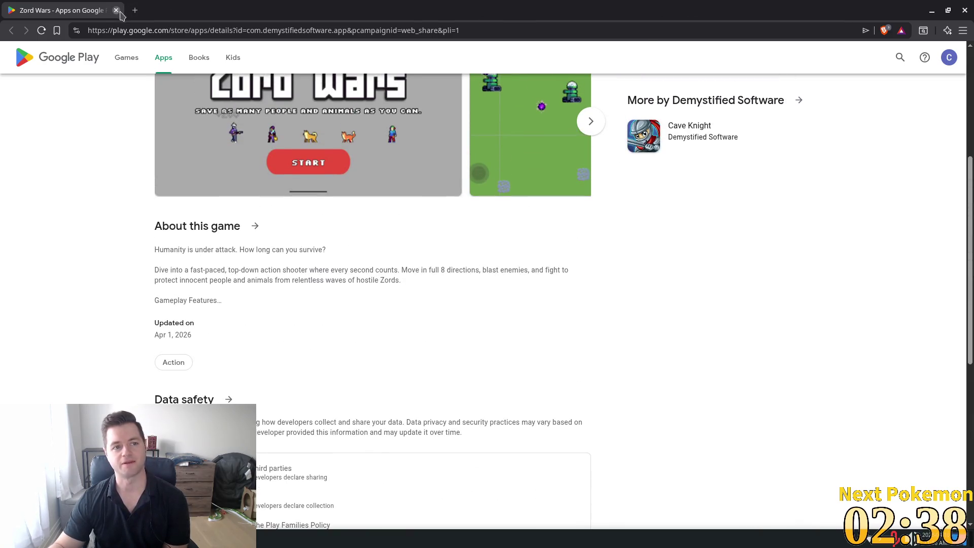
click(116, 11)
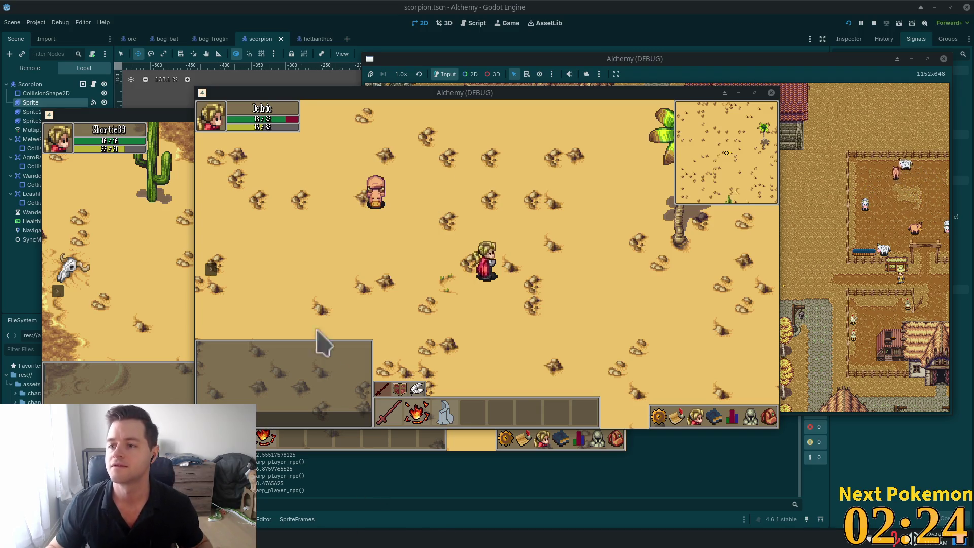
- Target the scorpion, then walk the character north past the stone pillars into the cliffs
click(501, 177)
mouse_move(500, 180)
mouse_down()
mouse_move(488, 186)
mouse_move(709, 247)
mouse_up()
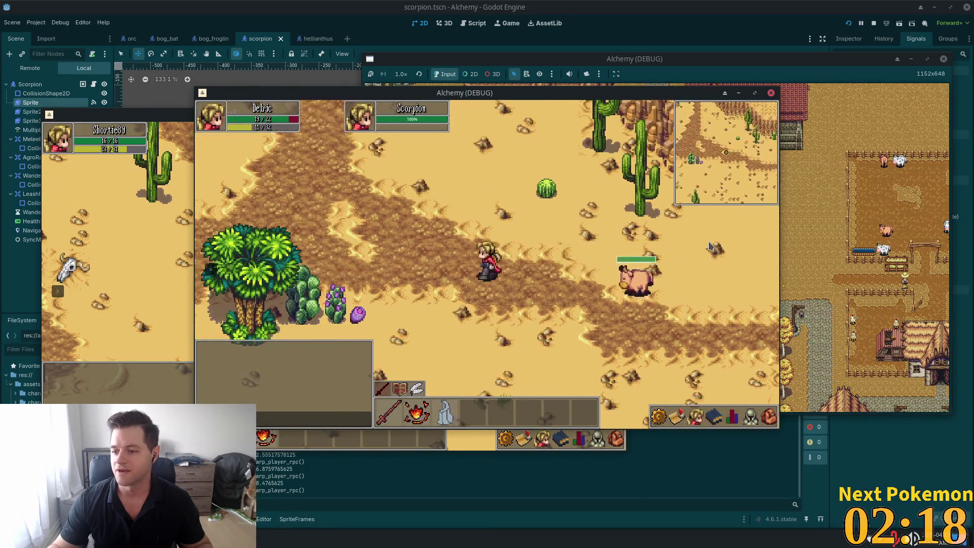
key(w)
key(w)
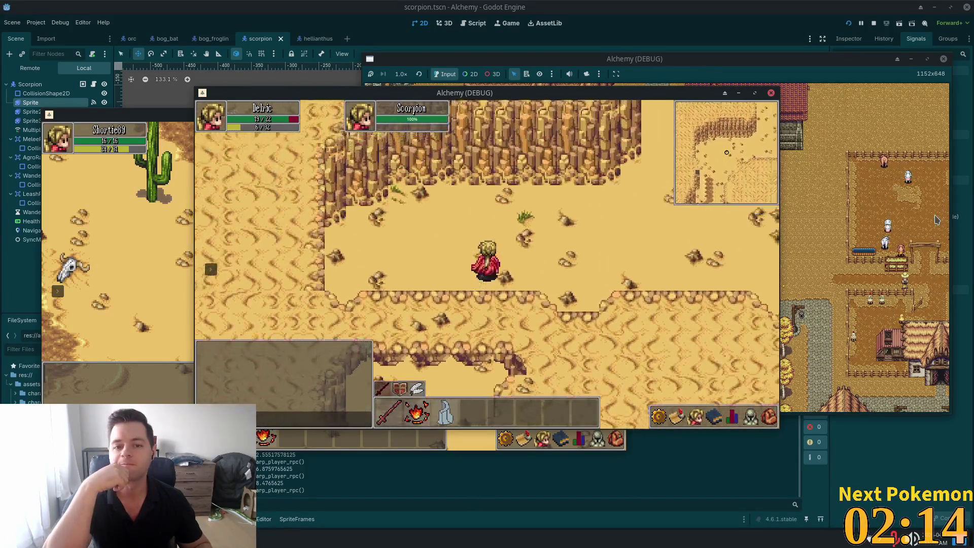
key(d)
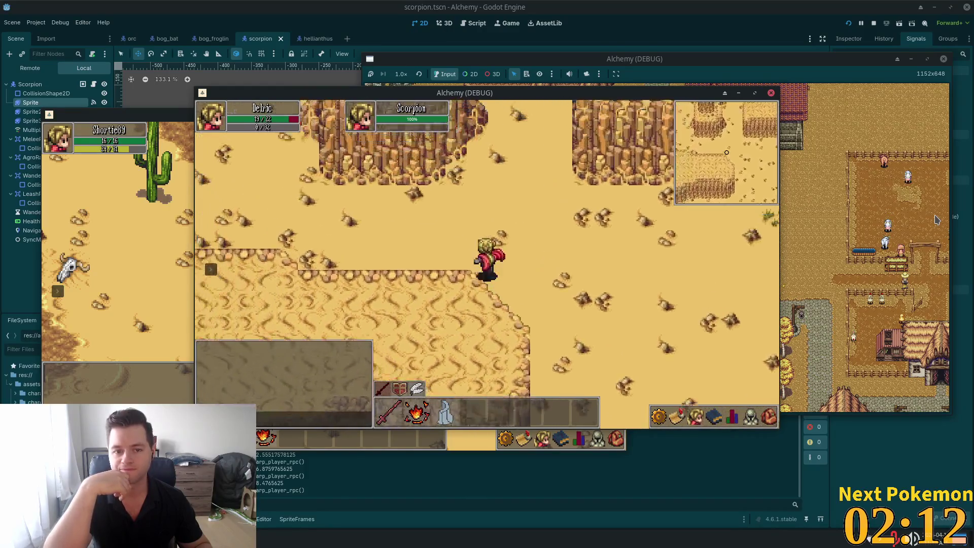
key(w)
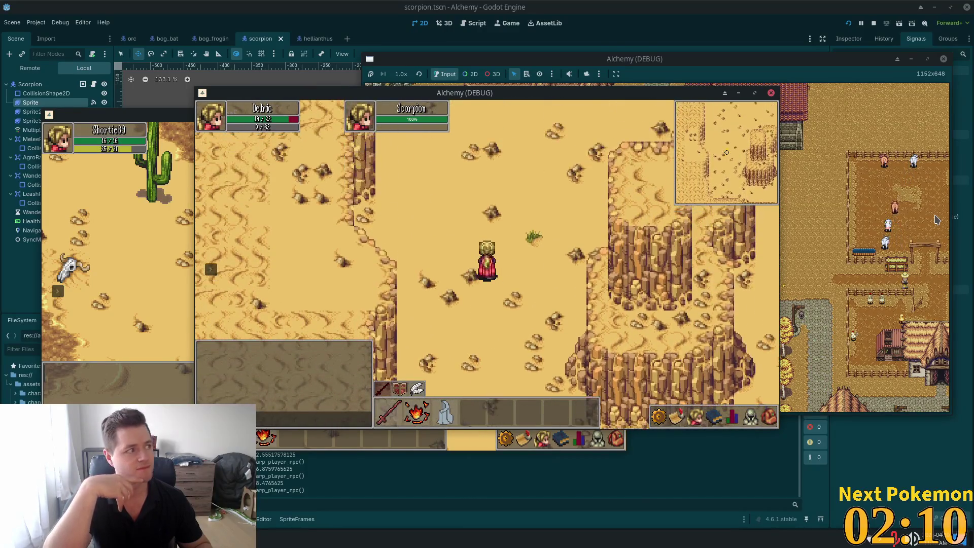
key(w)
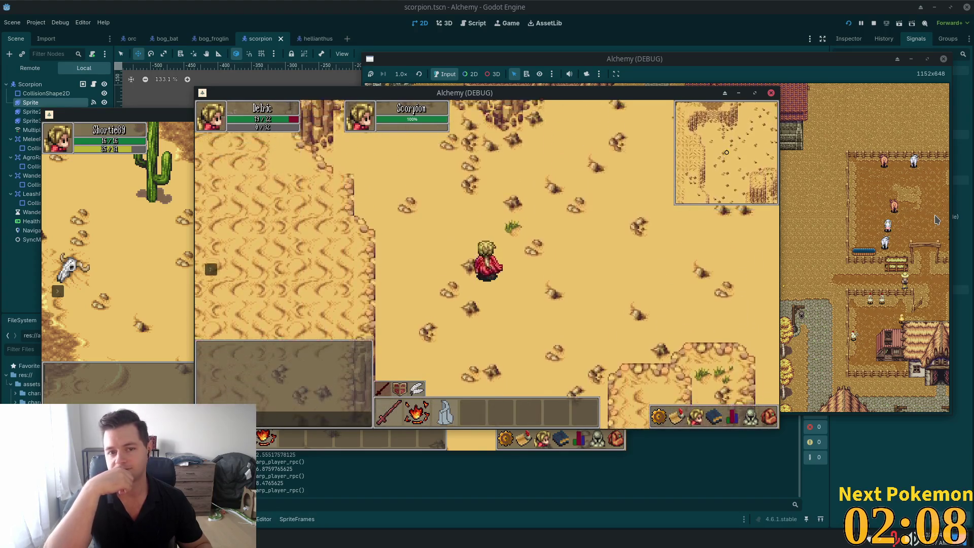
key(w)
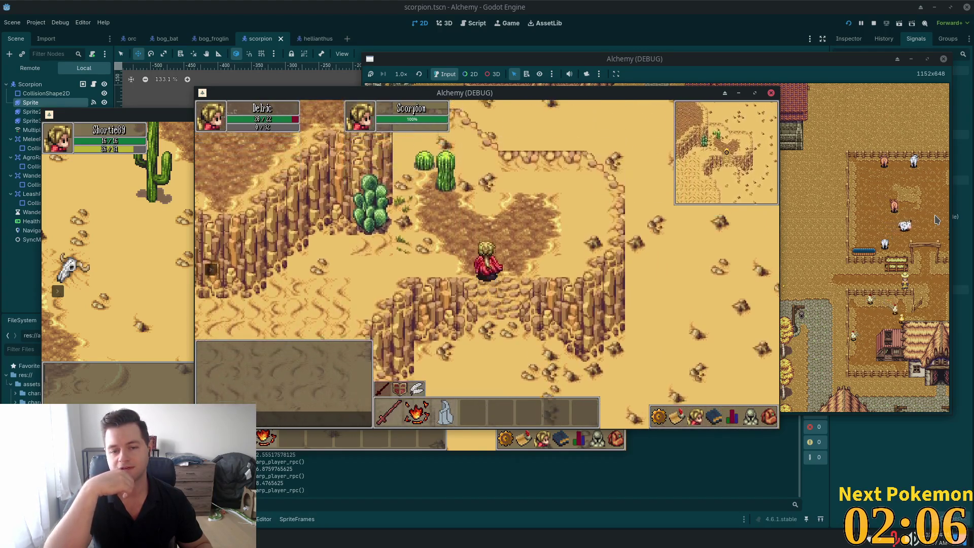
key(w)
- Wander the desert, then head north-west along the grassy path into Fields of Ouros
key(a)
key(s)
key(s)
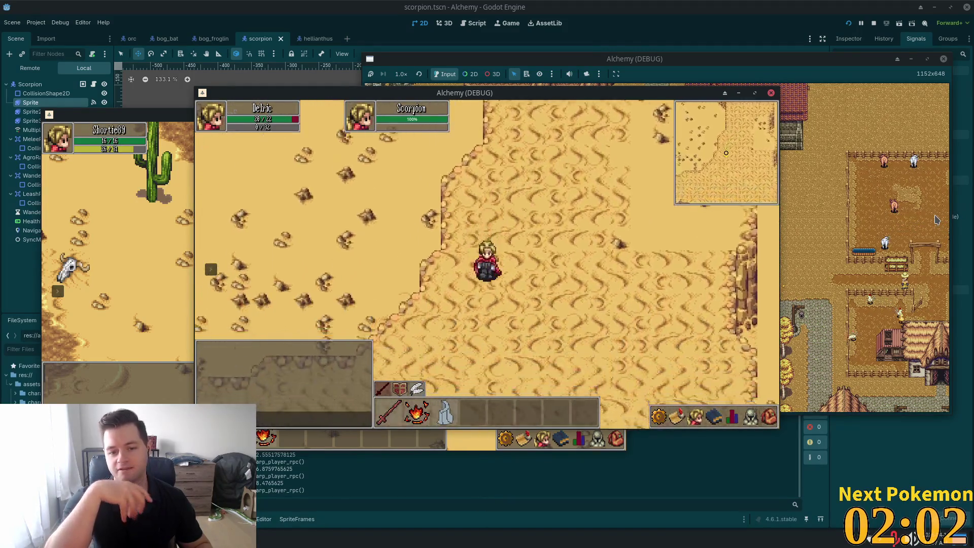
key(d)
key(a)
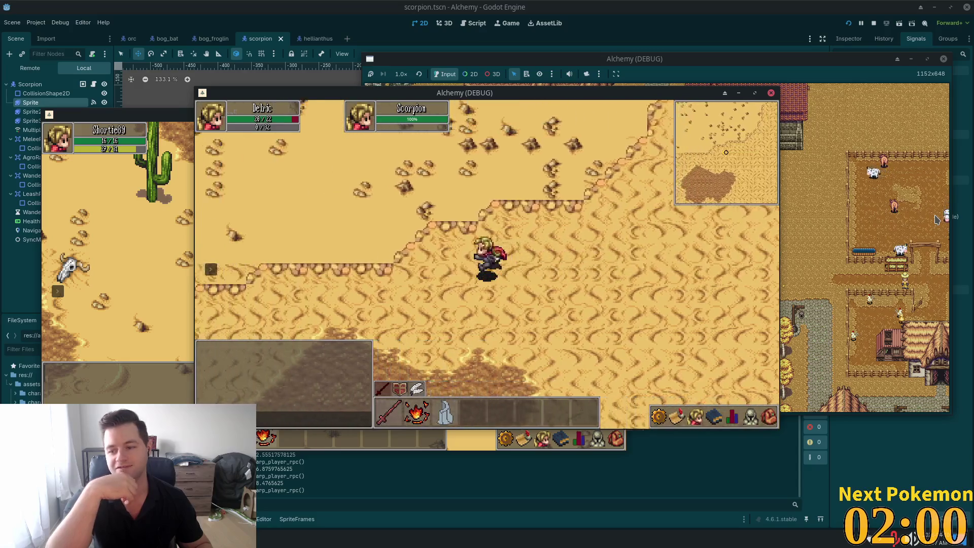
key(s)
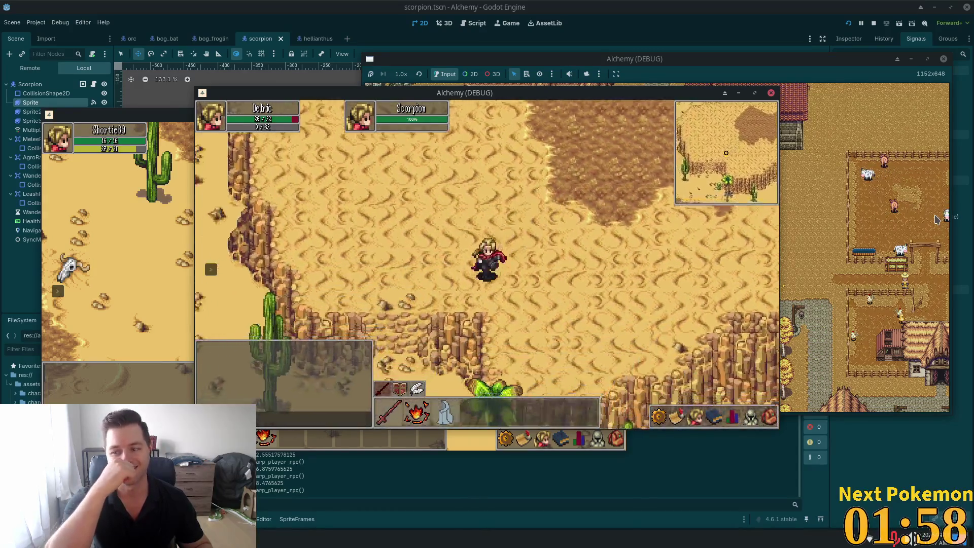
key(w)
key(a)
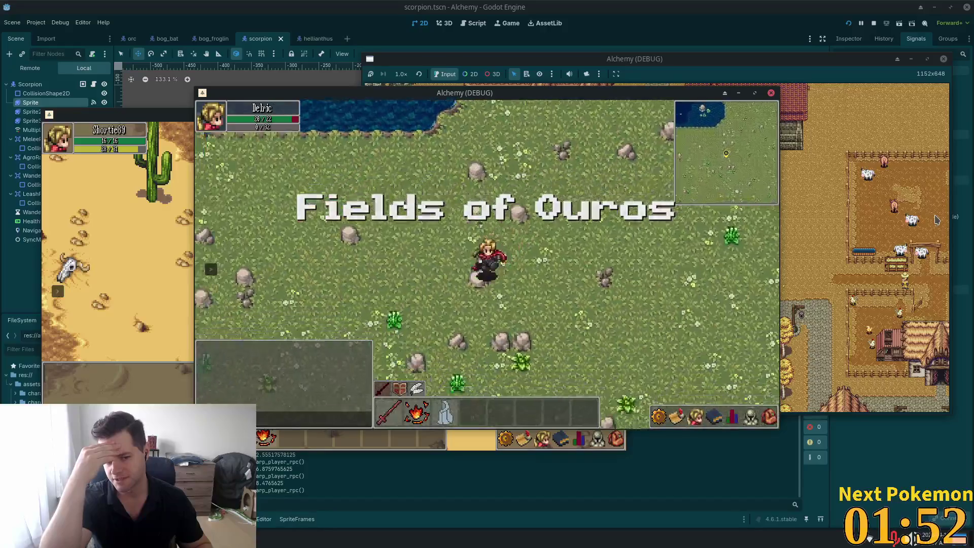
- Walk the character through the meadow toward the Wolf enemy
key(s)
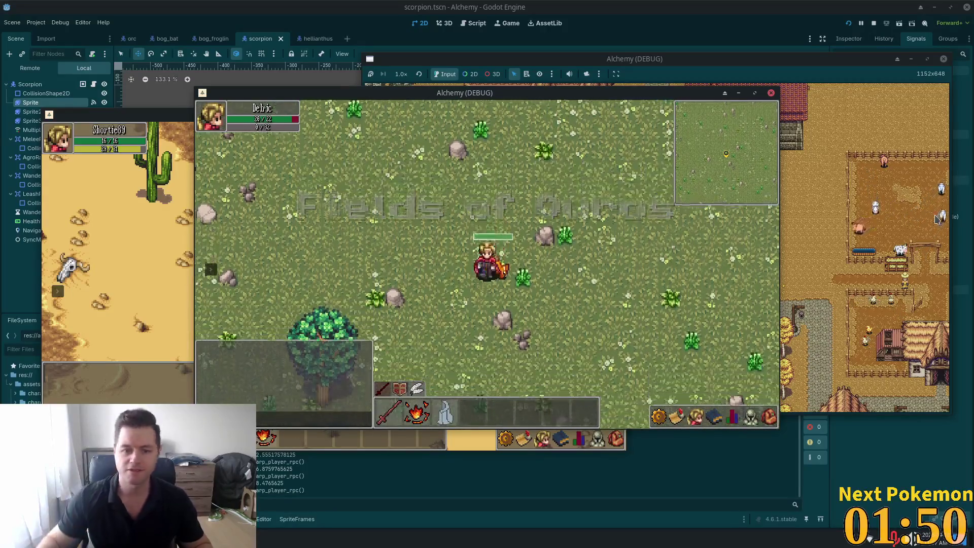
key(s)
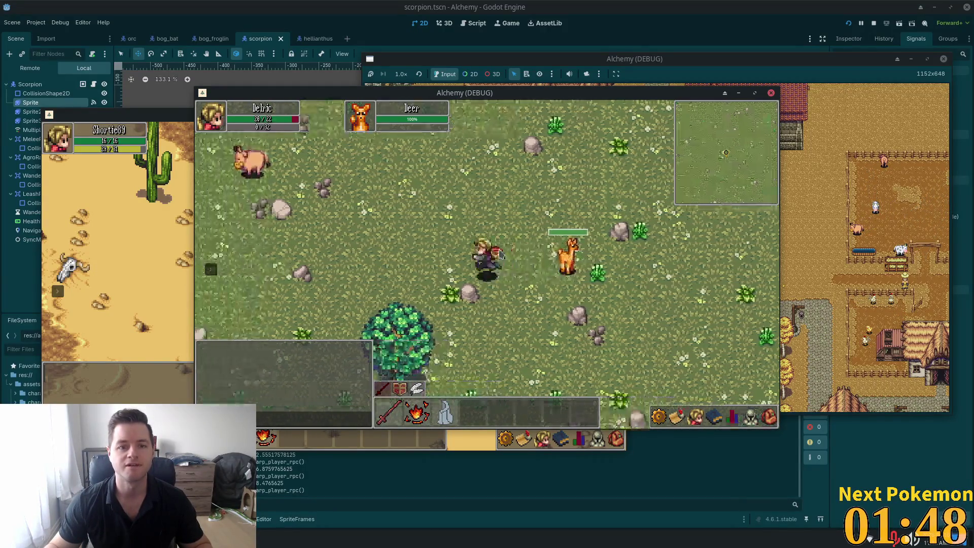
key(a)
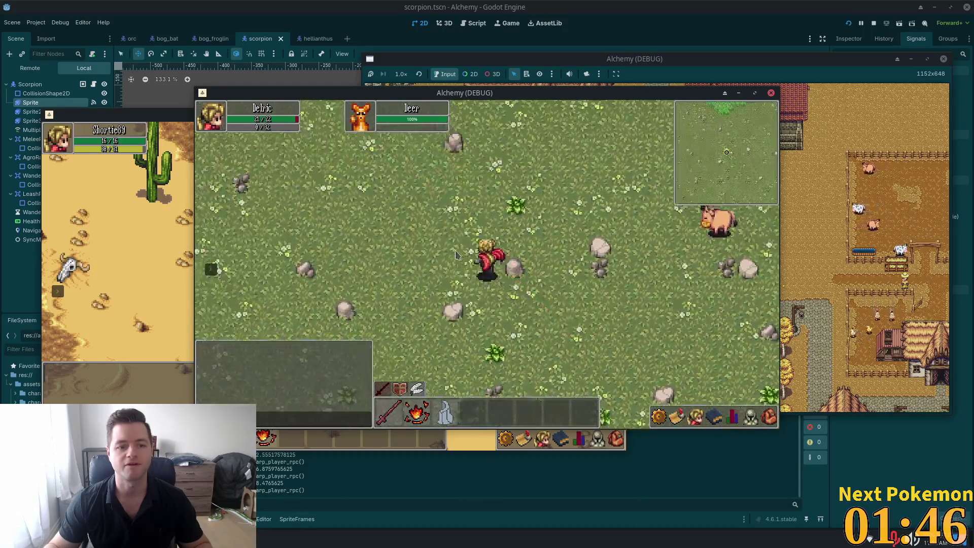
key(w)
key(d)
key(s)
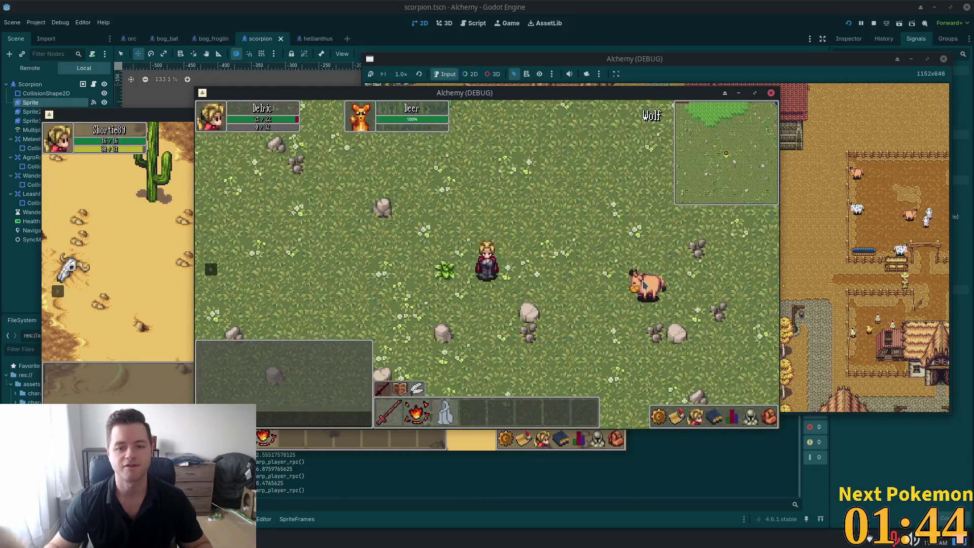
- Attack the Wolf with an ability, then stop the running game clients
click(643, 285)
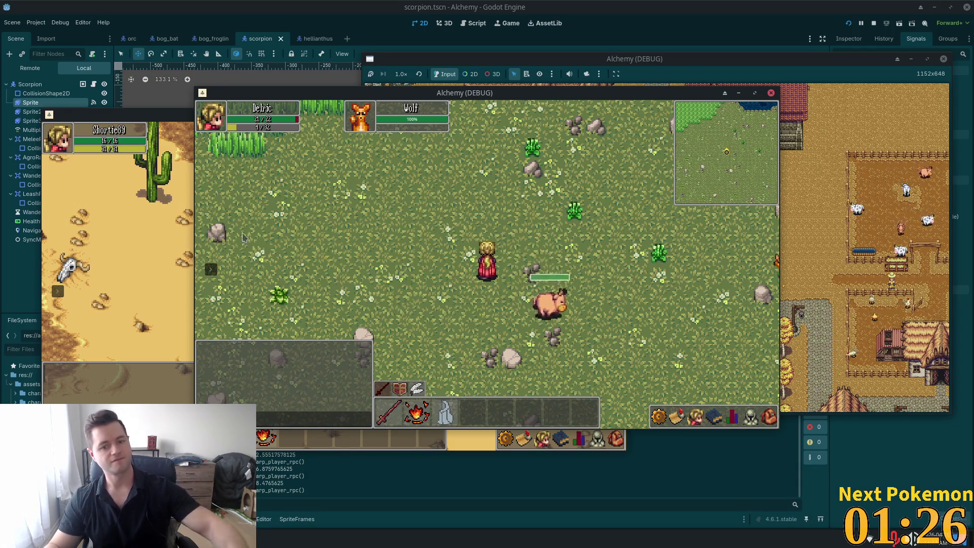
key(s)
key(d)
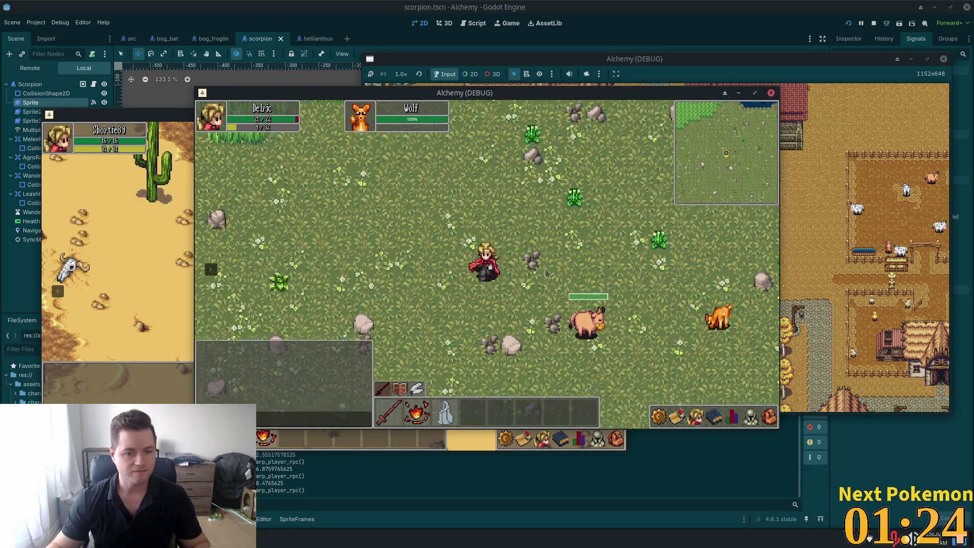
click(660, 5)
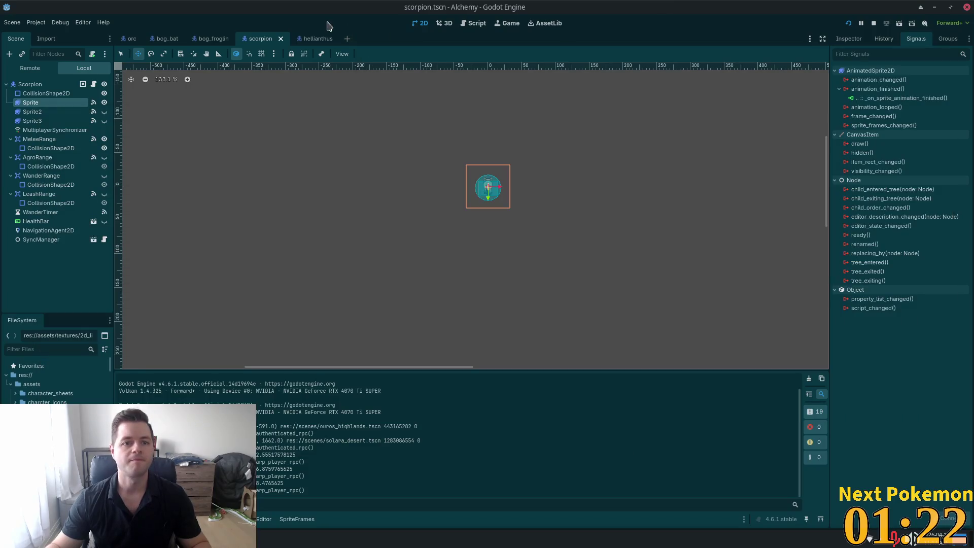
- Close the scorpion and hellianthus scenes and quick-open wolf.tscn
click(281, 39)
click(286, 39)
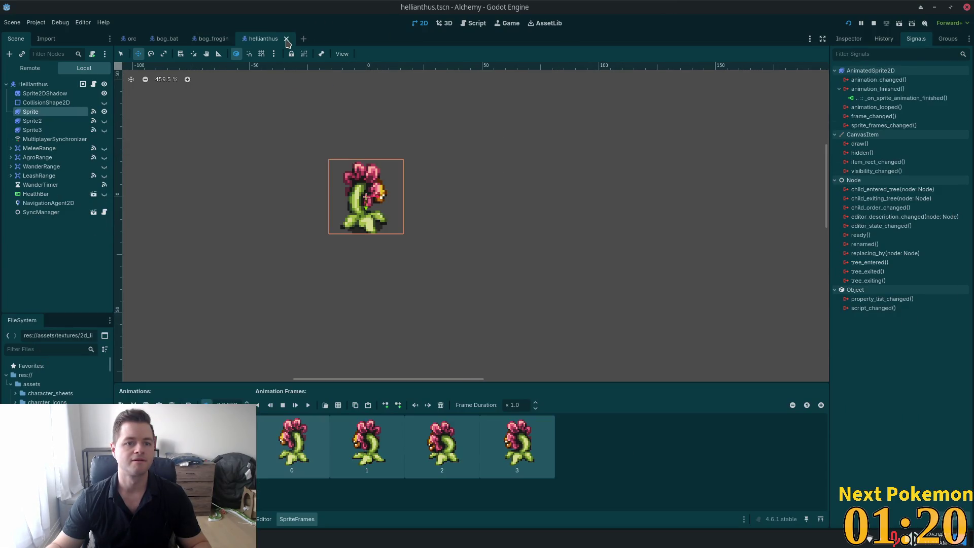
click(299, 39)
key(alt+shift+o)
text(wolf)
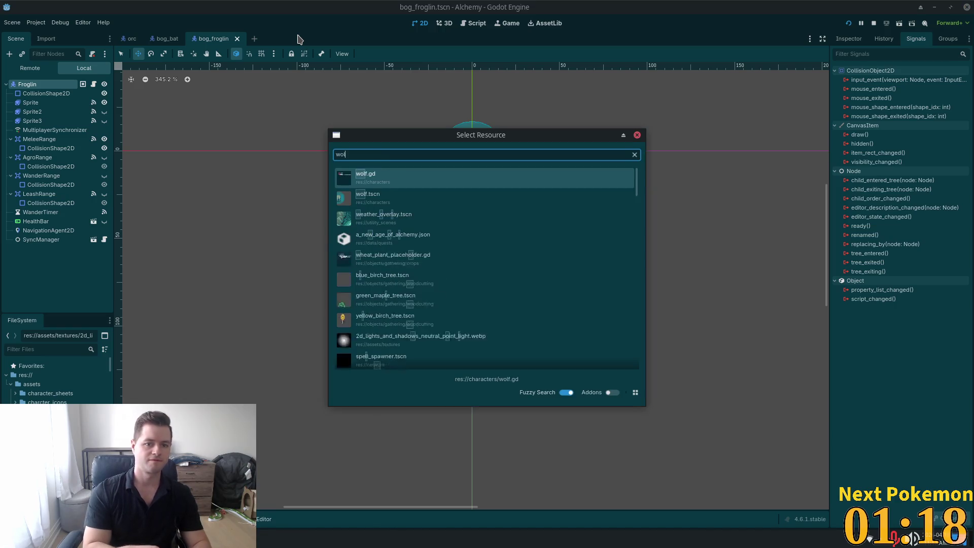
key(Down)
key(Return)
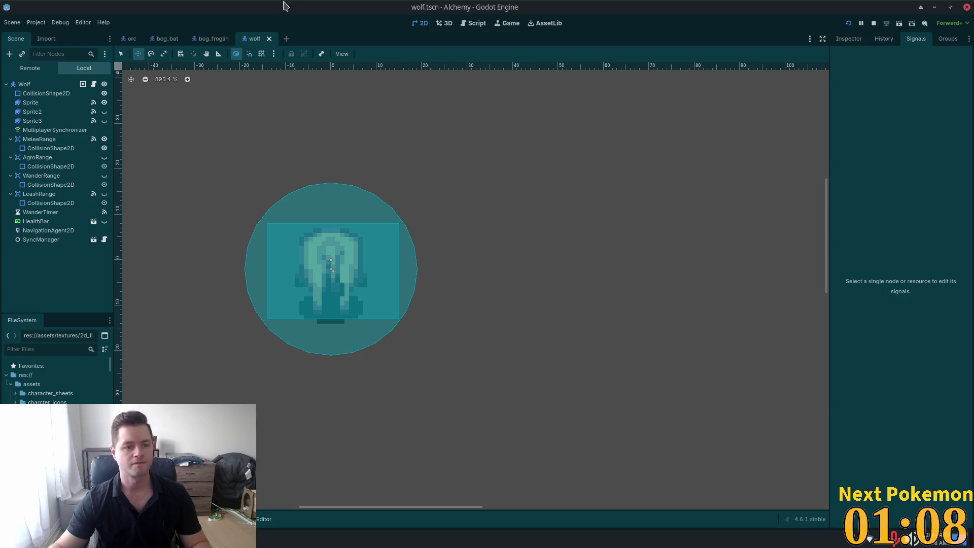
- Connect the wolf AgroRange's body_entered signal to _on_agro_range_body_entered and save
click(33, 159)
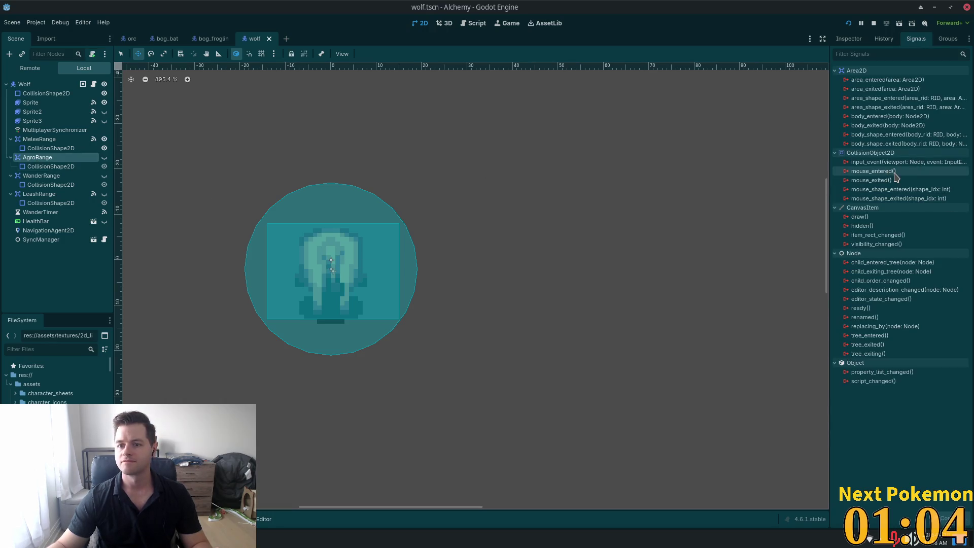
double_click(892, 116)
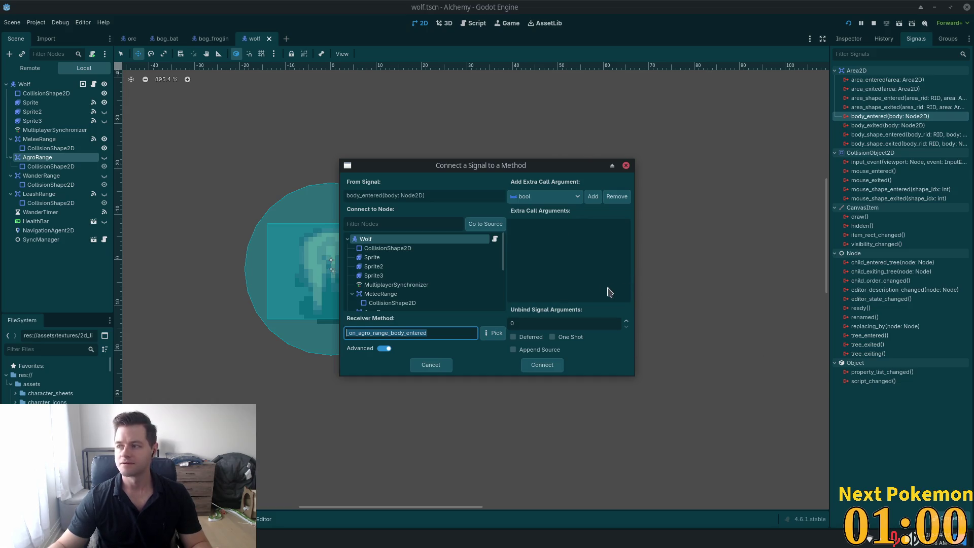
click(551, 365)
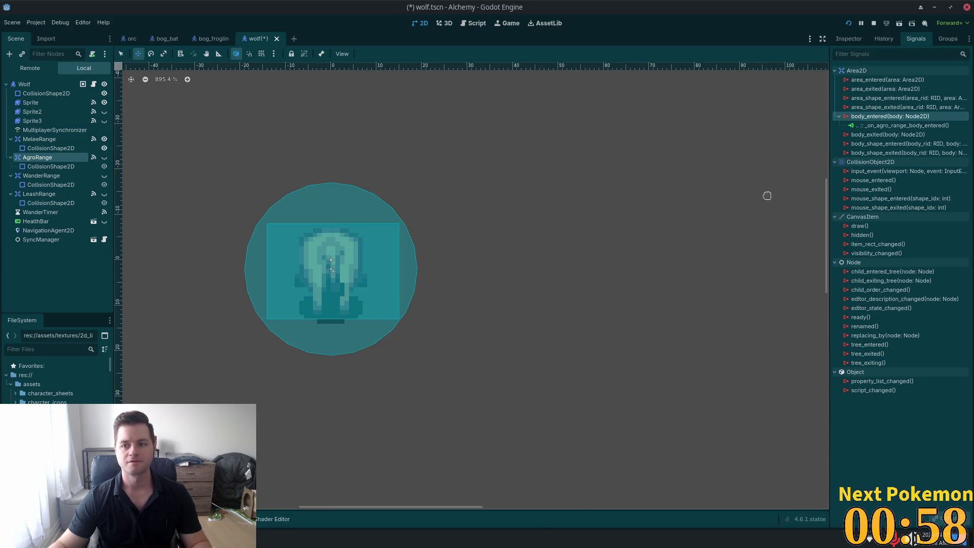
key(ctrl+s)
- Review the wolf Sprite's side, front and back walk animations, saving the scene
click(31, 102)
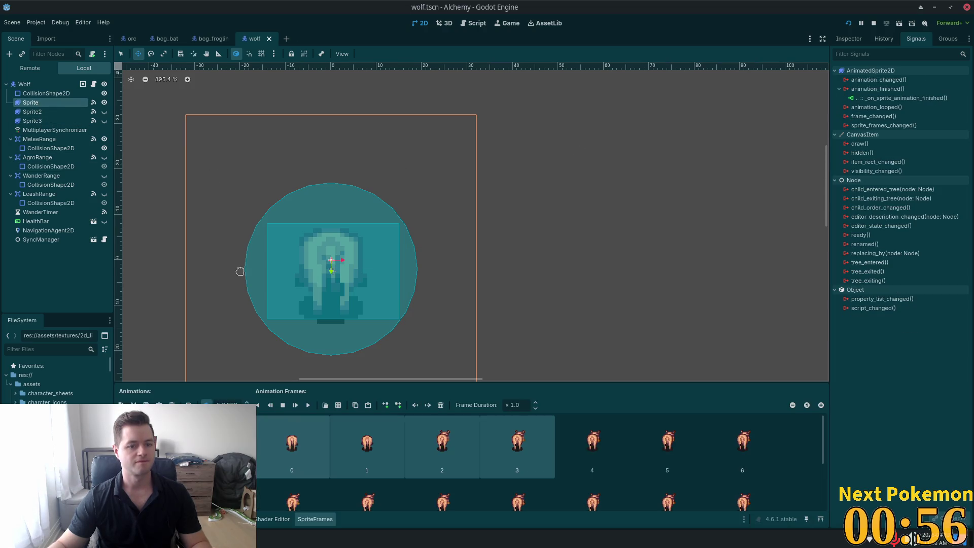
click(239, 442)
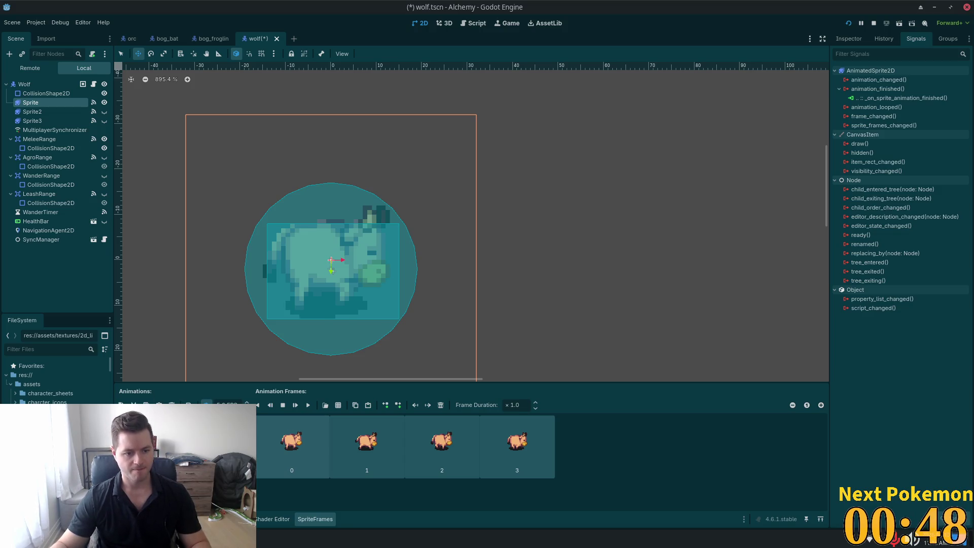
key(Down)
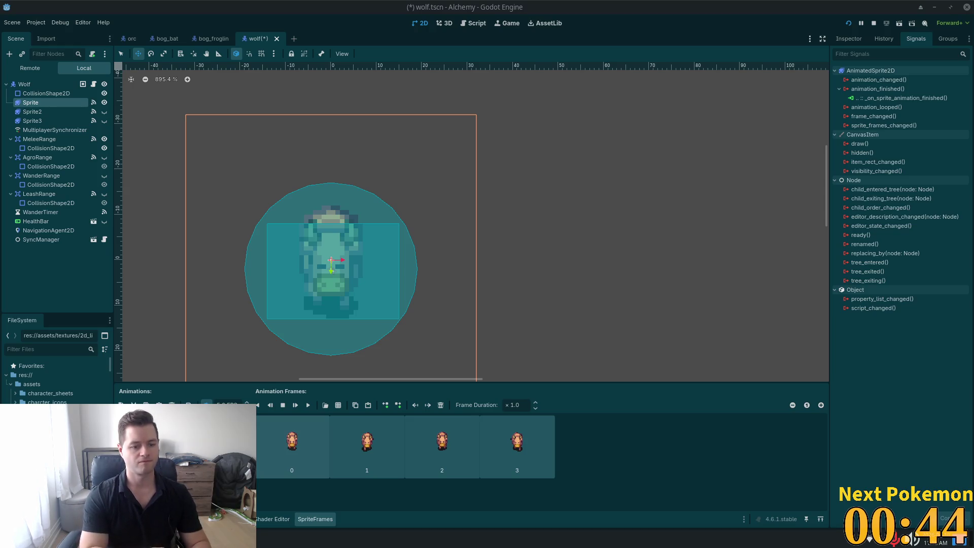
click(227, 404)
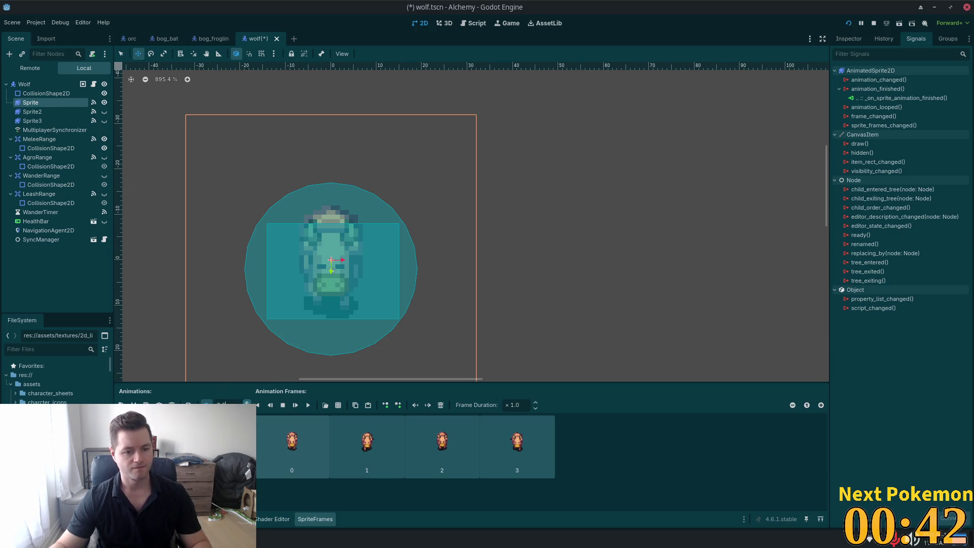
key(ctrl+s)
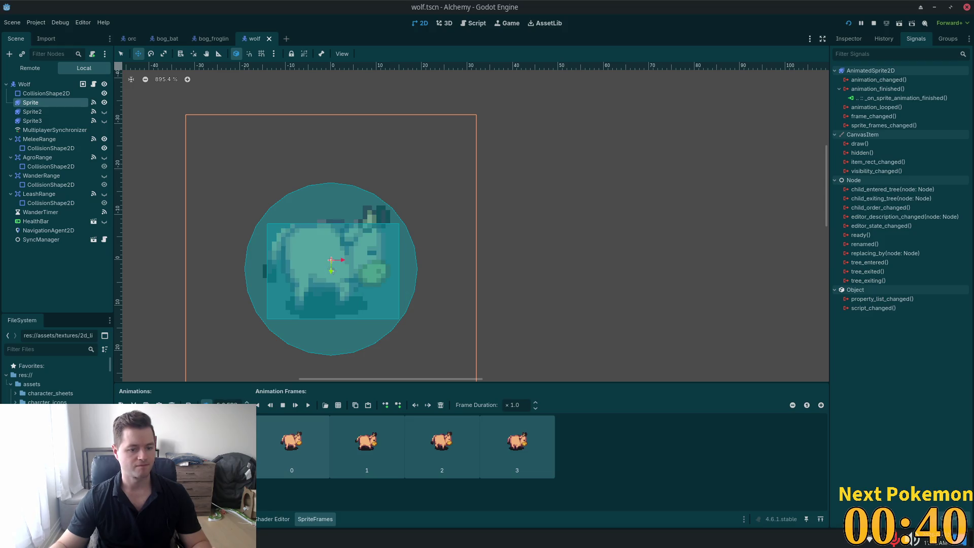
key(ctrl+s)
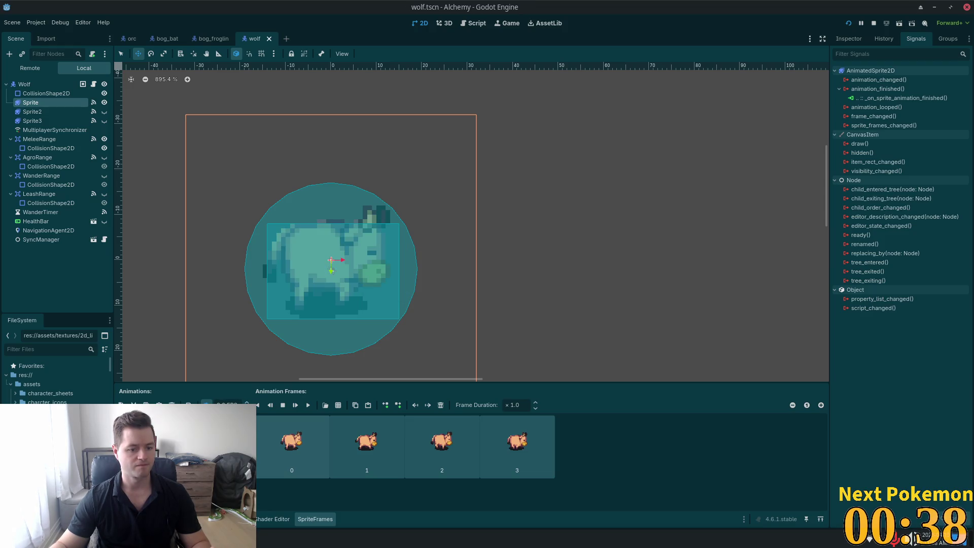
click(152, 426)
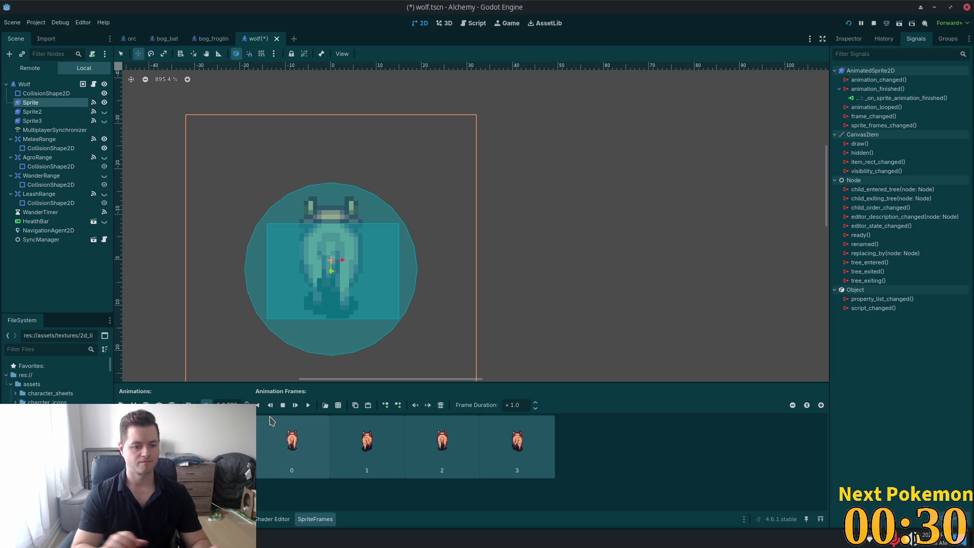
key(ctrl+s)
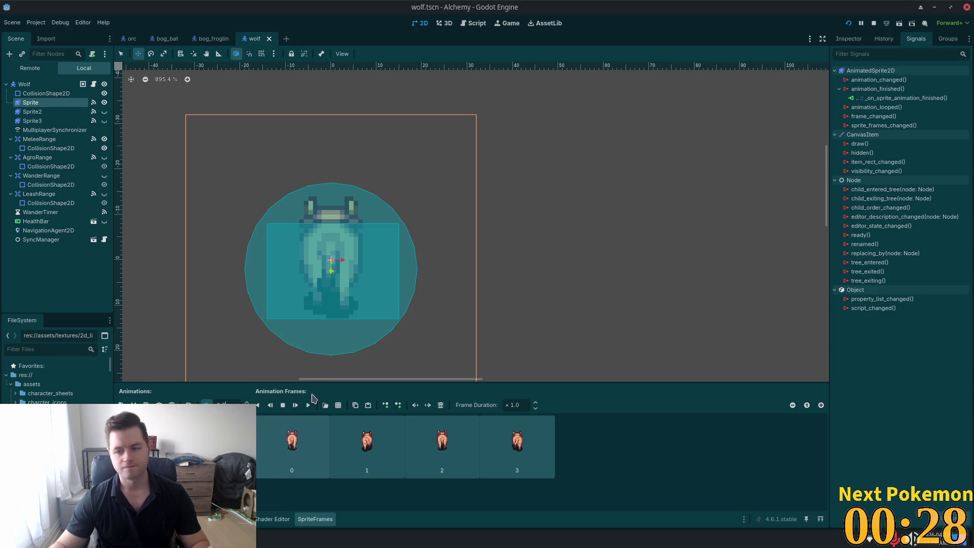
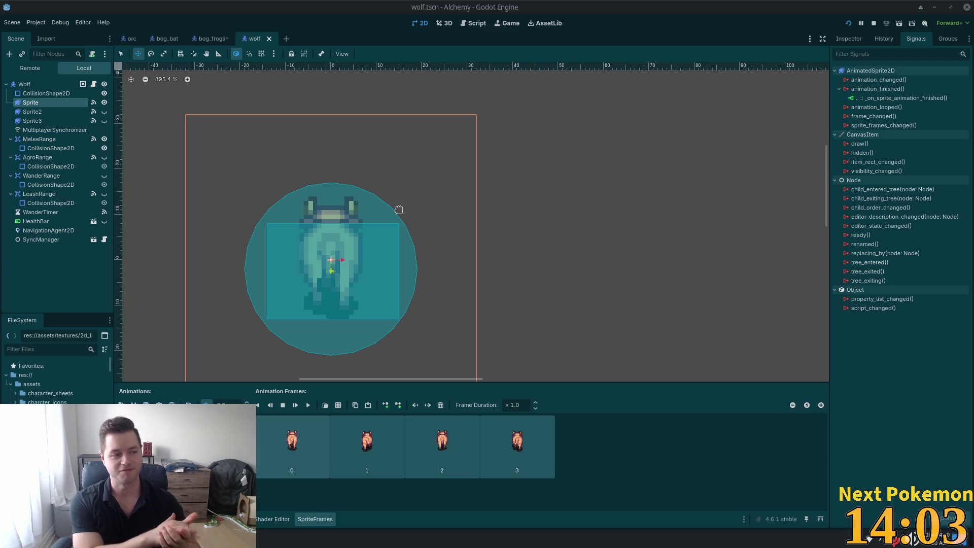
- Save the scene, dismiss the unintended save dialog, and launch a test run of the game
key(ctrl+s)
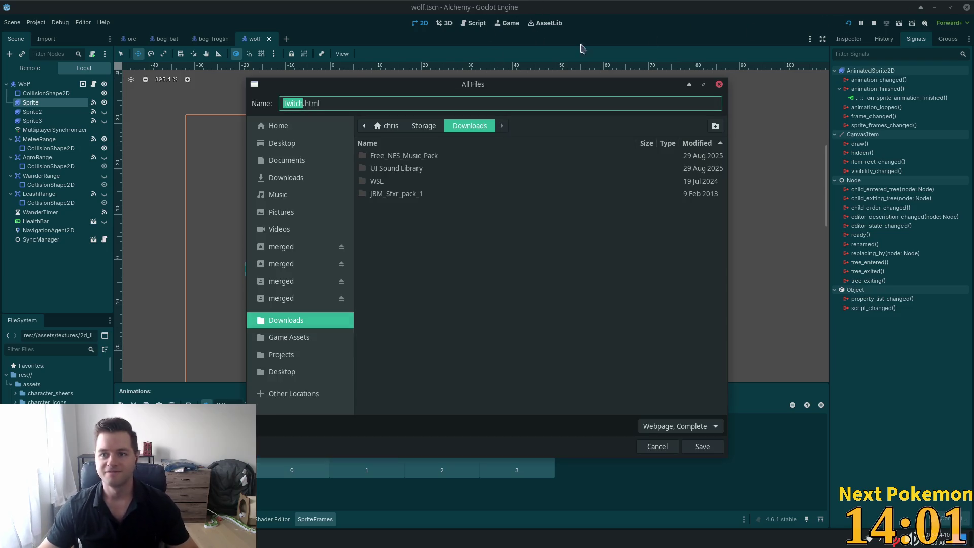
click(659, 449)
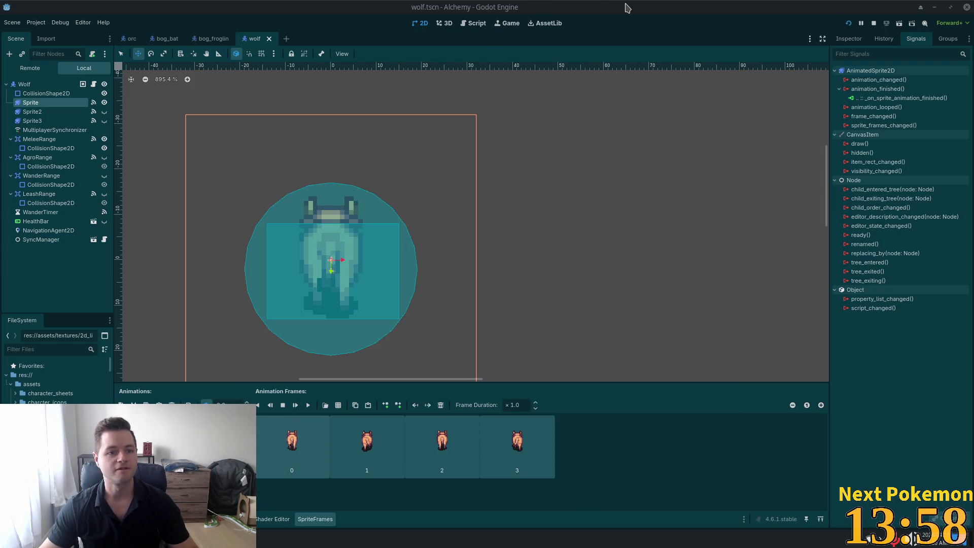
click(848, 24)
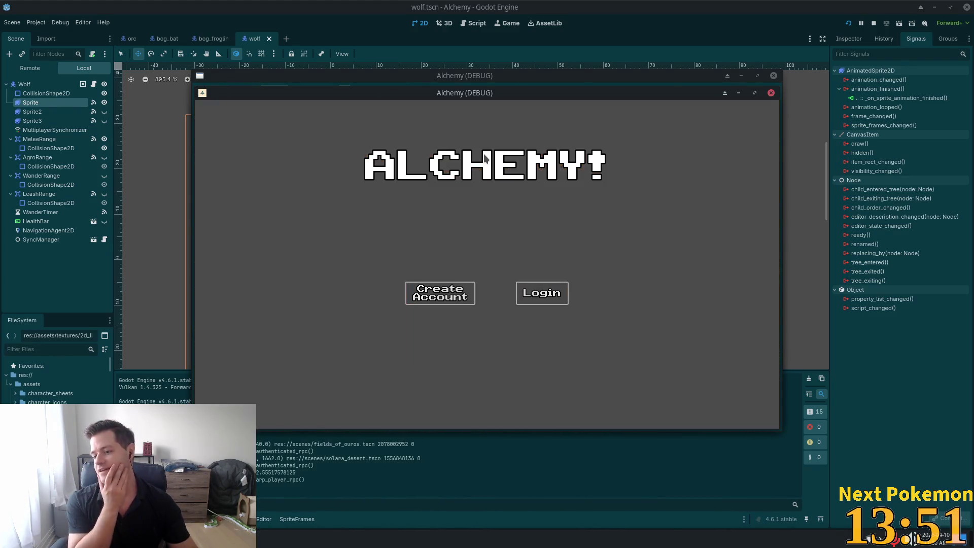
- Walk the character west into Fields of Ouros, south past the pond and across the field
key(a)
key(a)
key(a)
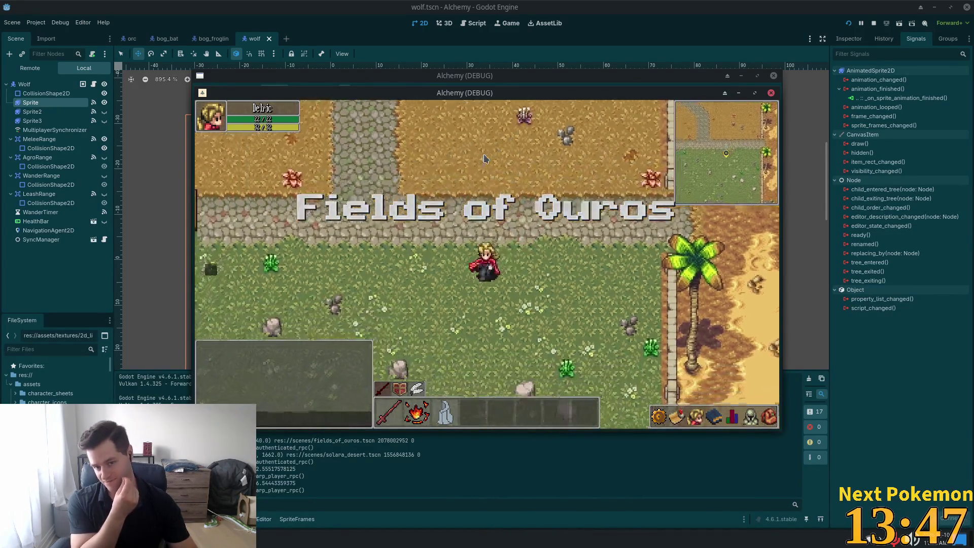
key(a)
key(a)
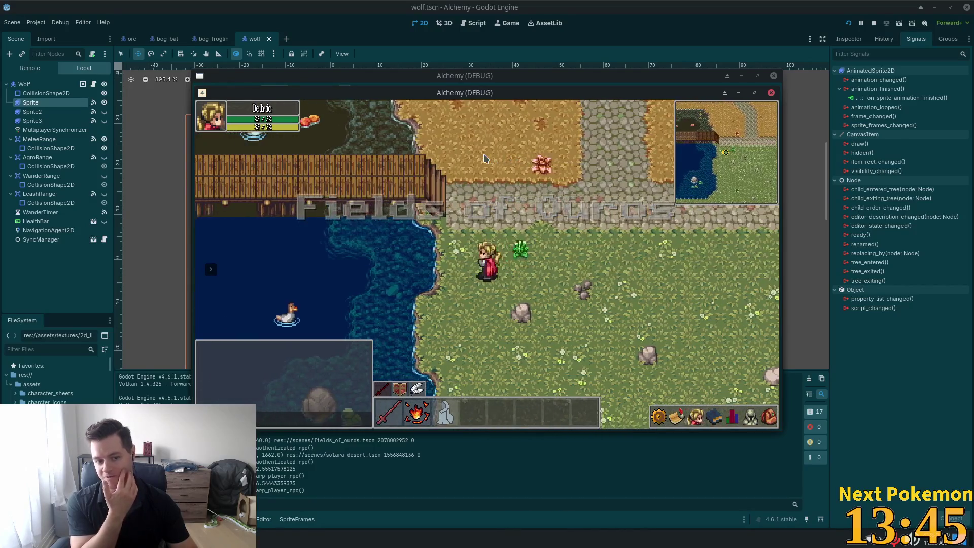
key(s)
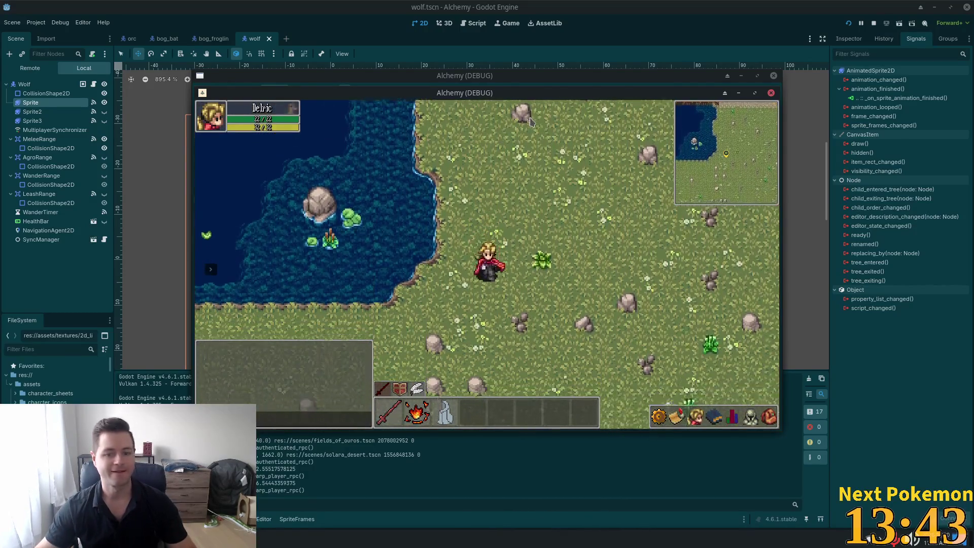
key(s)
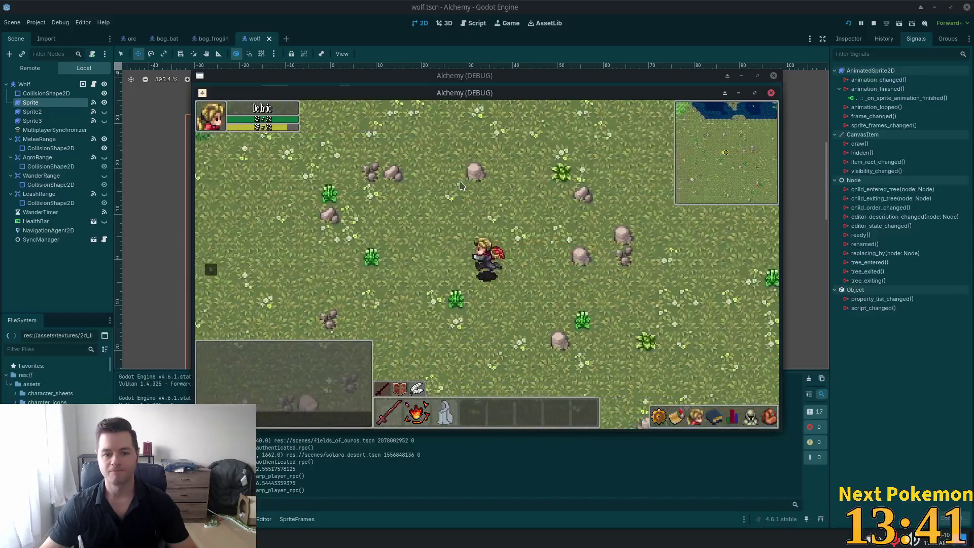
key(a)
key(a)
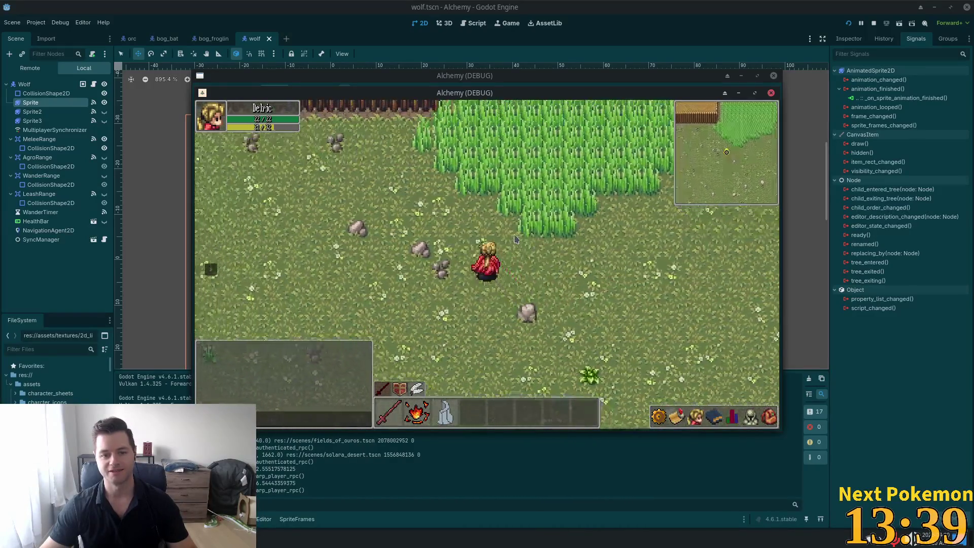
key(w)
key(a)
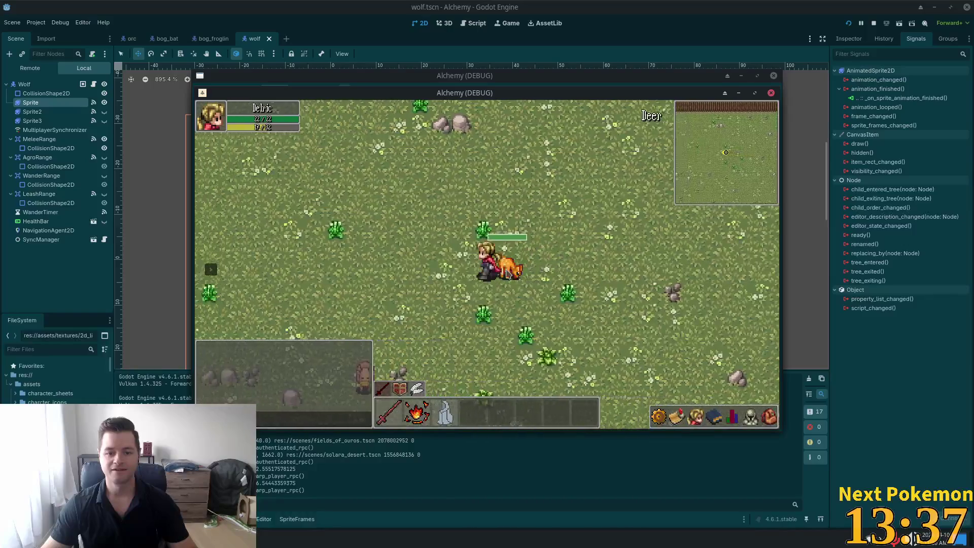
key(s)
key(a)
key(d)
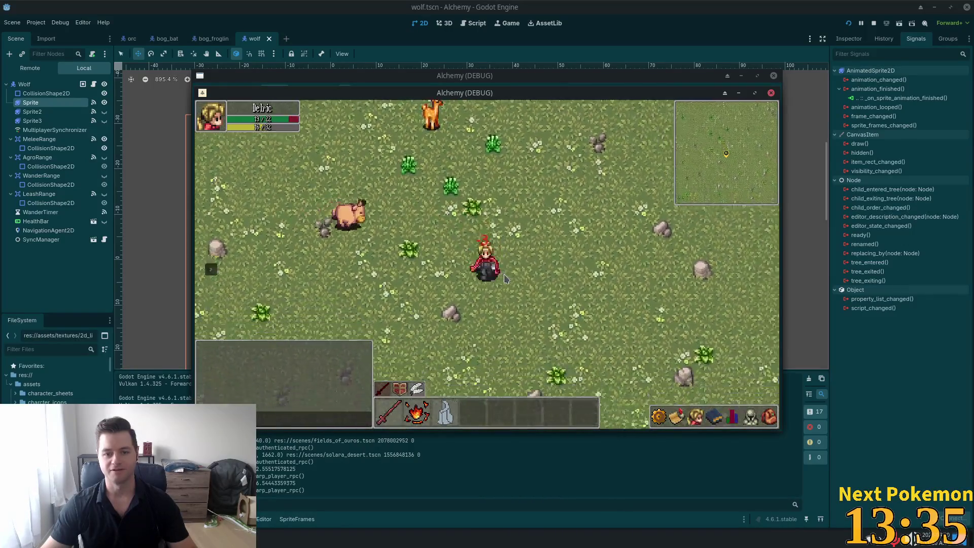
key(s)
key(a)
key(s)
key(a)
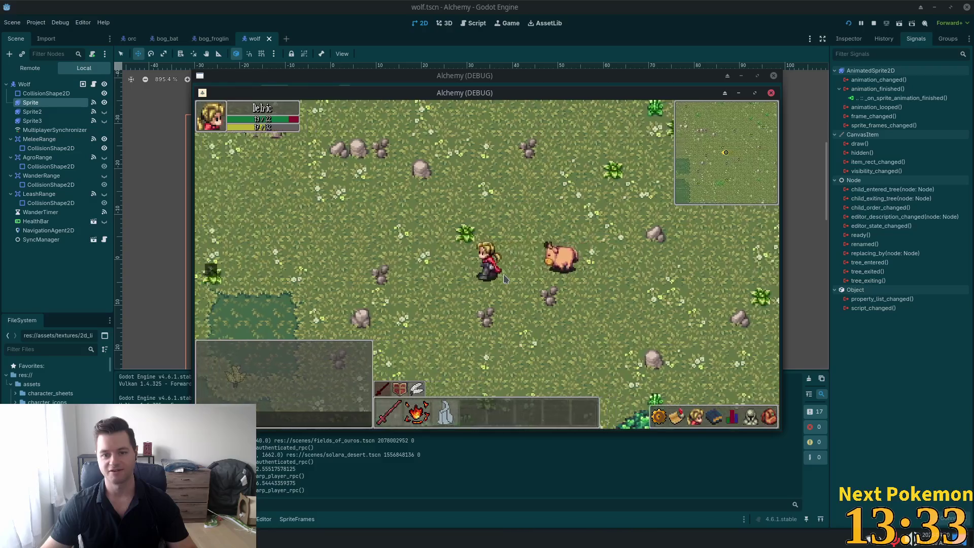
- Test the wolf's chase by walking west and south-west ahead of it, then stop the game
key(a)
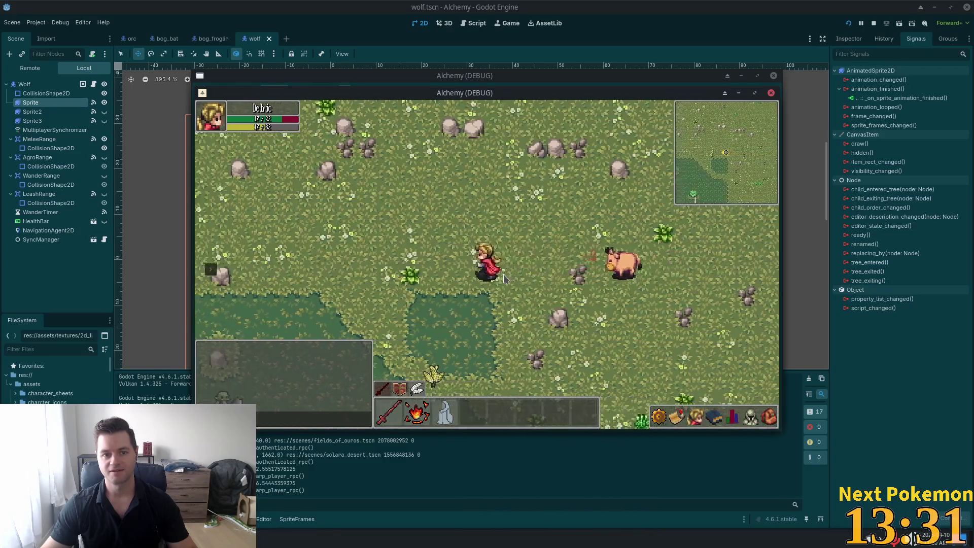
key(a)
key(a)
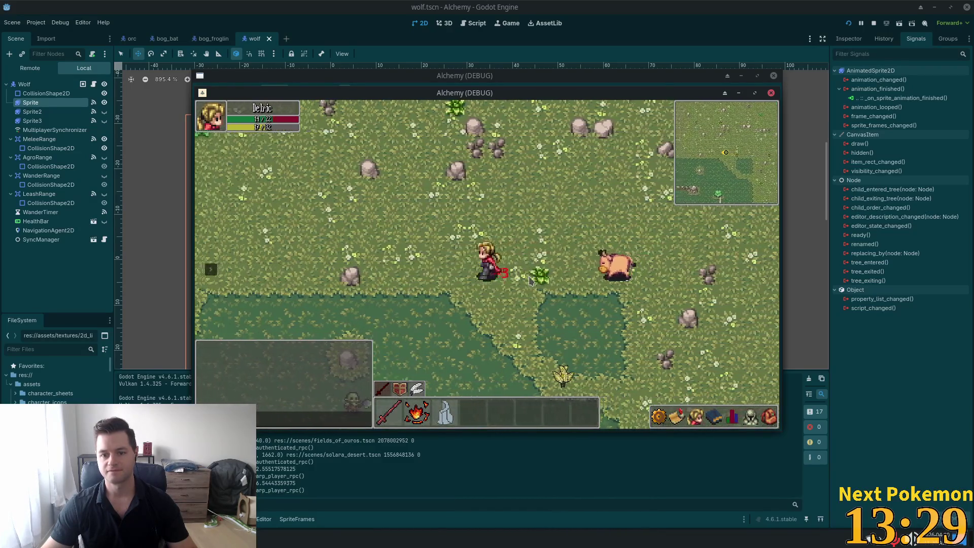
key(a)
key(a)
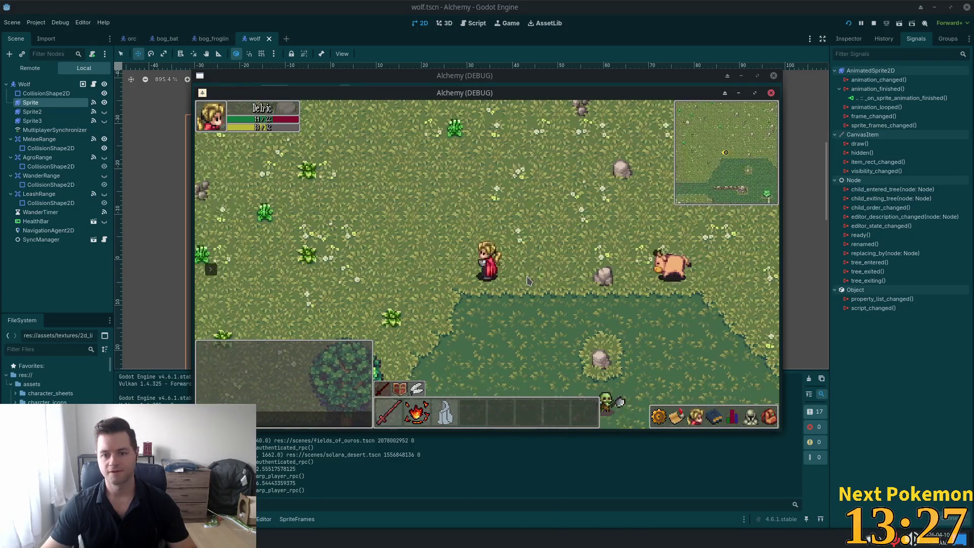
key(d)
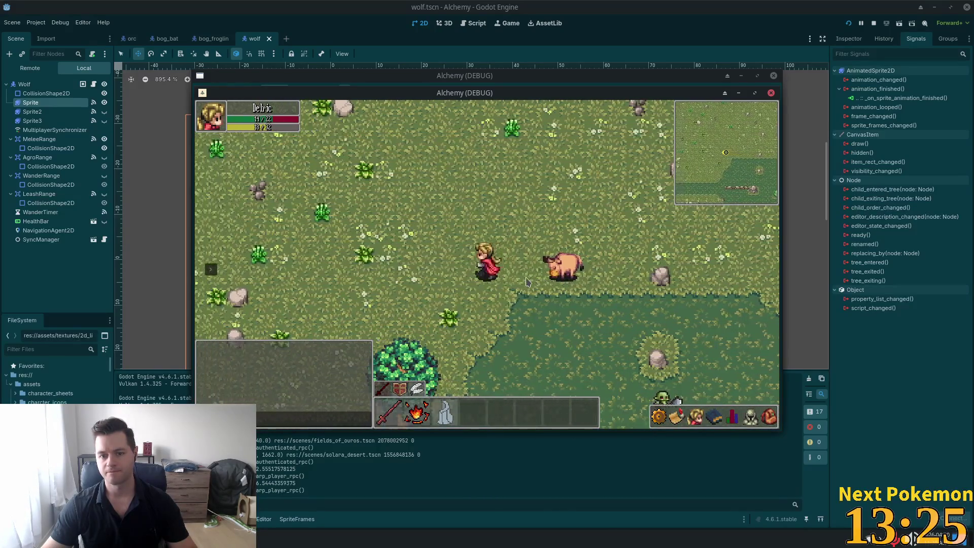
key(a)
key(a)
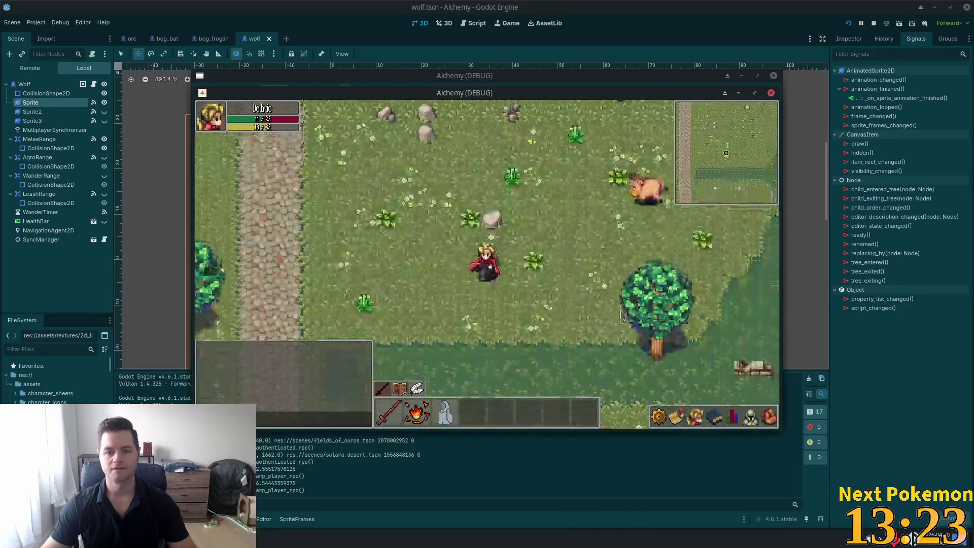
key(a)
key(s)
key(a)
key(s)
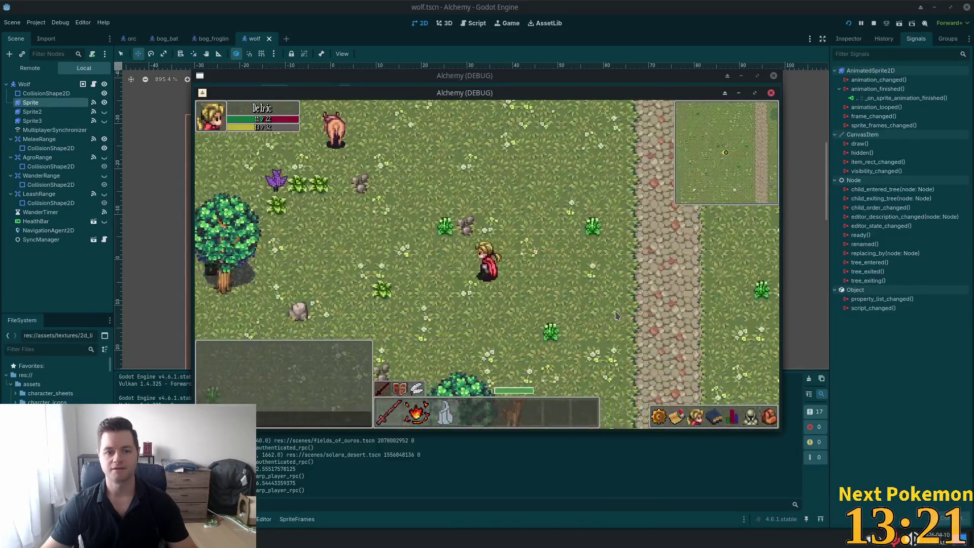
key(d)
key(s)
key(F8)
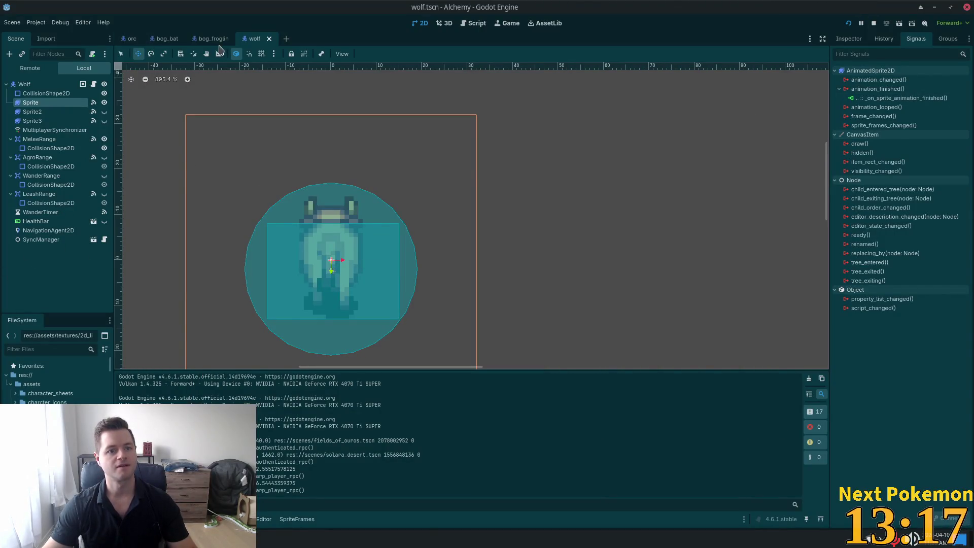
- Set the Wolf node's Run Speed to 85 in the Inspector and relaunch the game
click(35, 84)
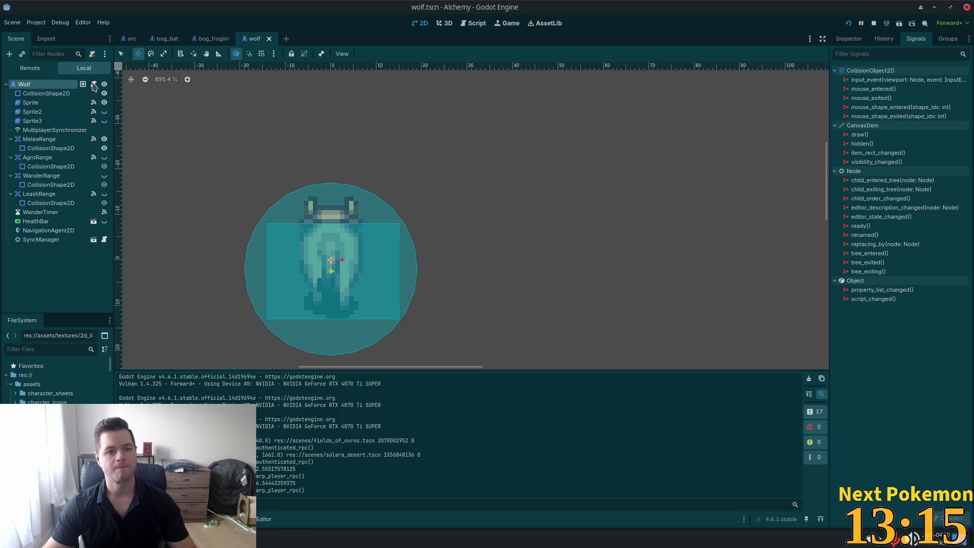
click(848, 38)
click(928, 177)
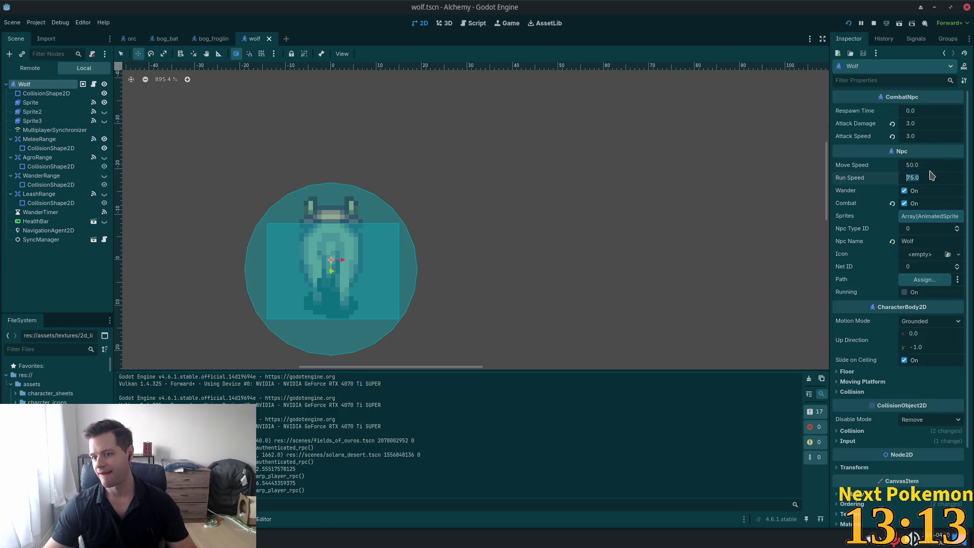
text(85)
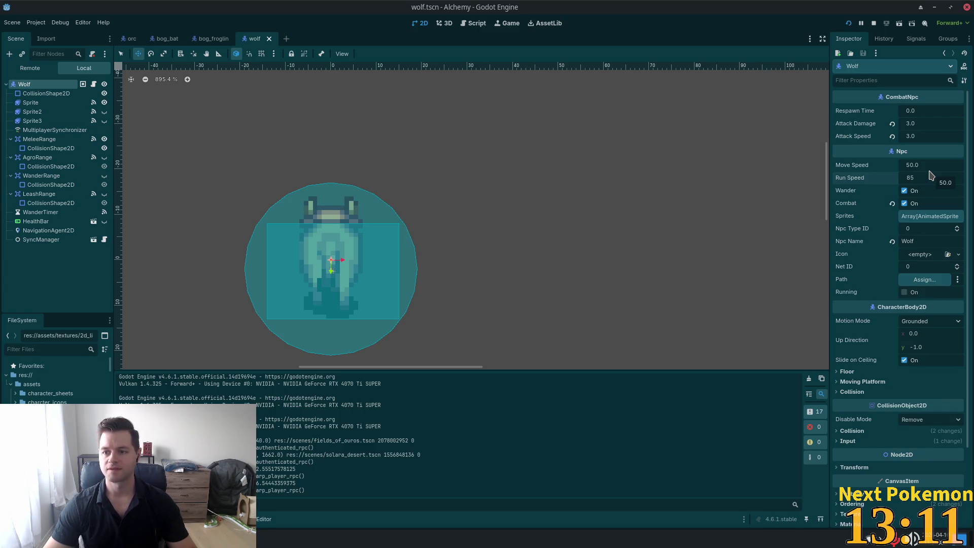
key(Return)
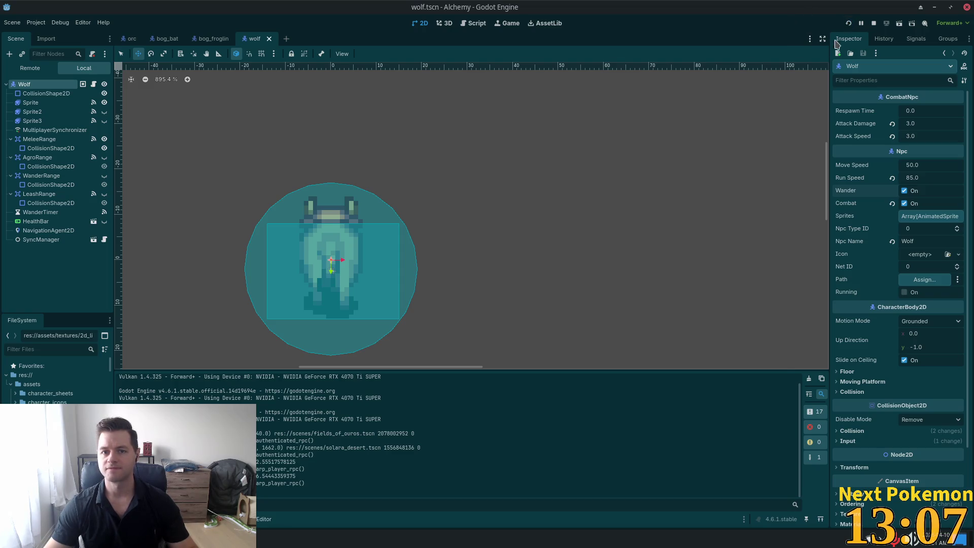
click(848, 23)
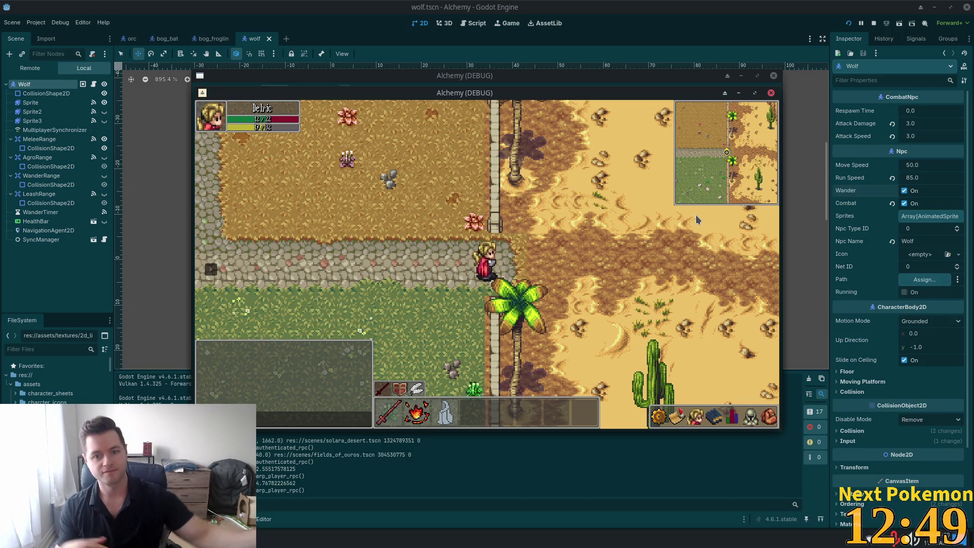
- Walk the character through the grass field and west past the lake
key(s)
key(a)
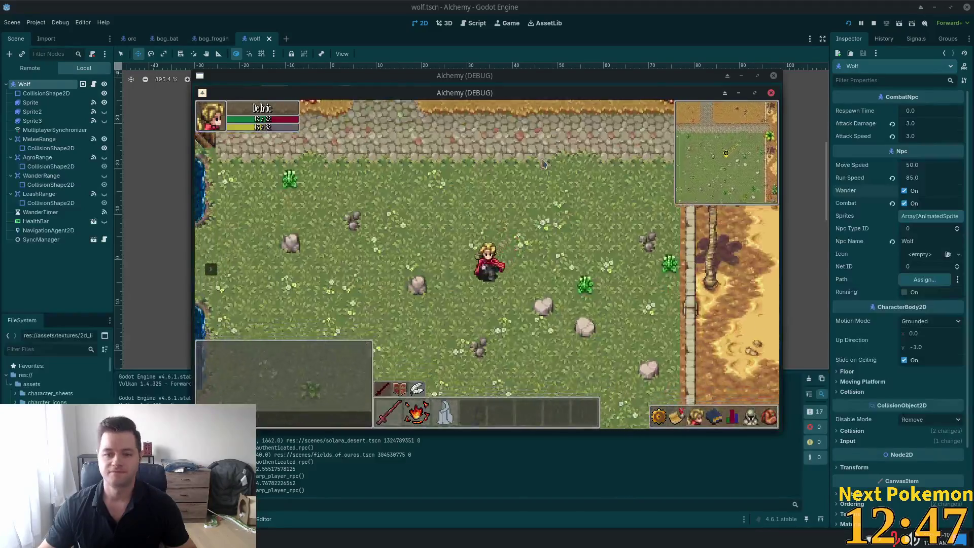
key(a)
key(w)
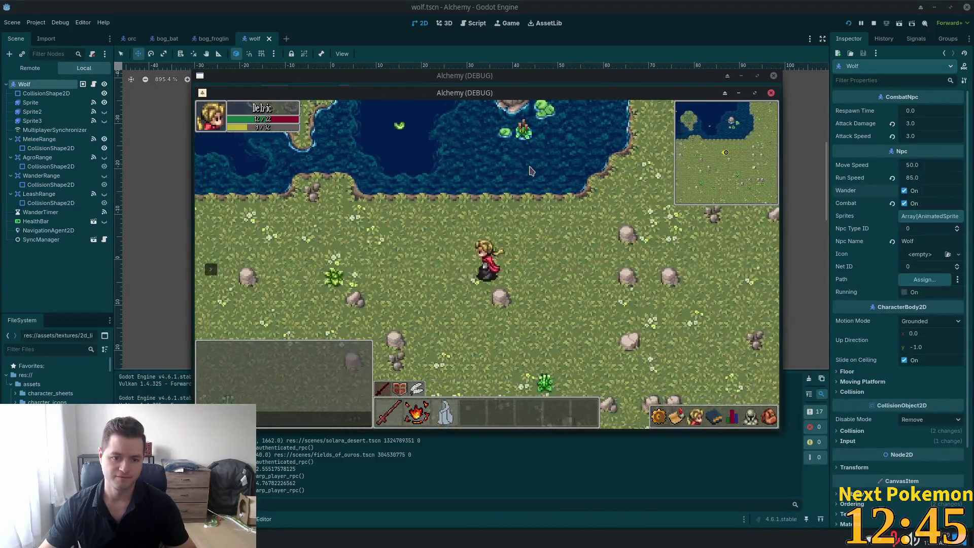
key(a)
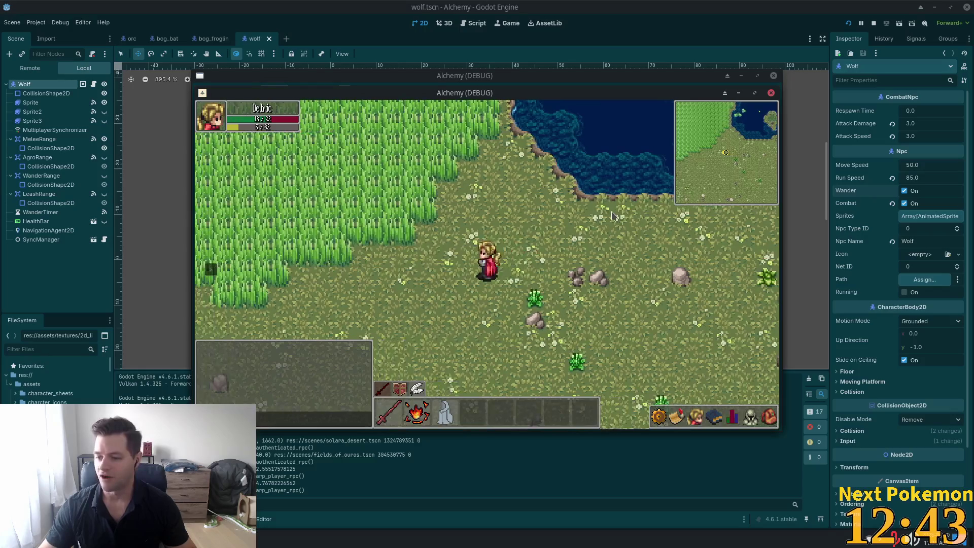
key(s)
key(a)
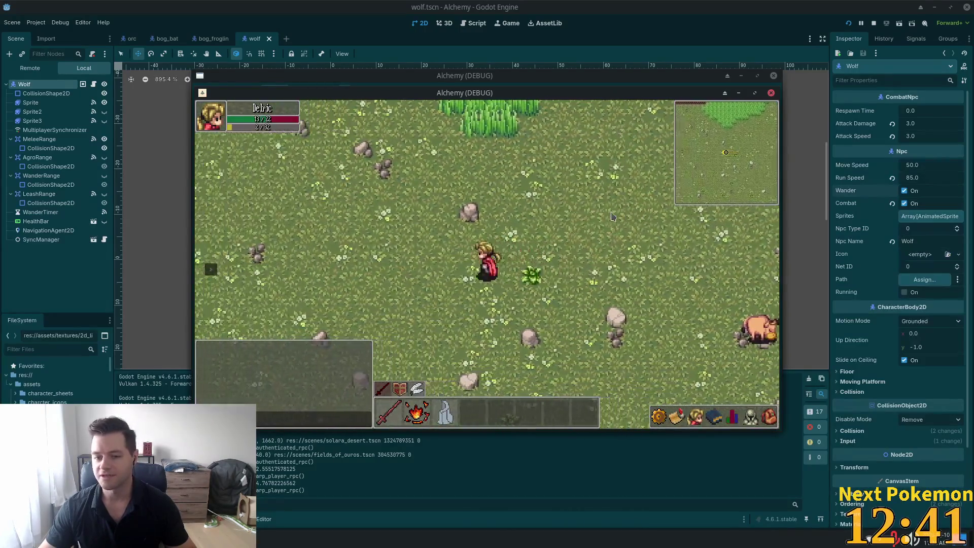
key(s)
key(d)
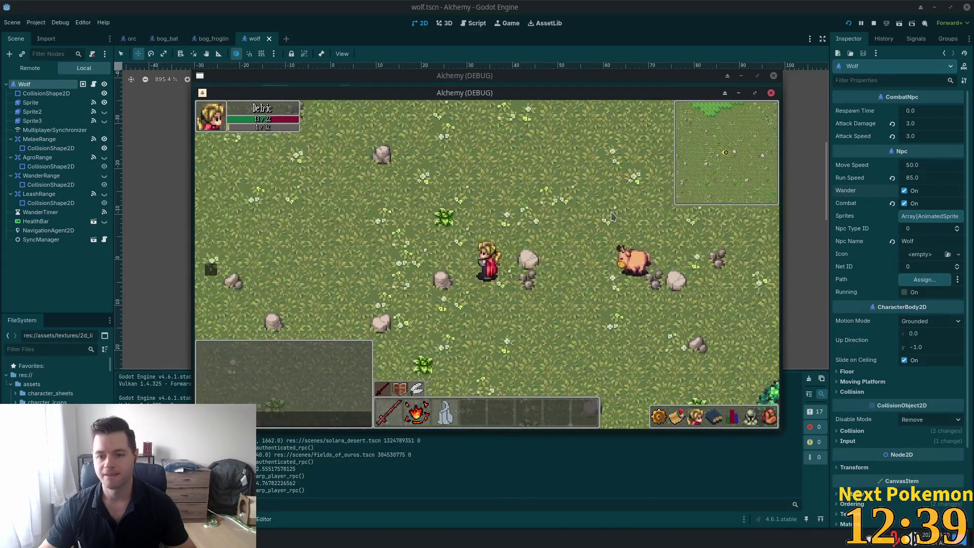
- Walk the character north, then further down-left, and stop the running game
key(w)
key(a)
key(s)
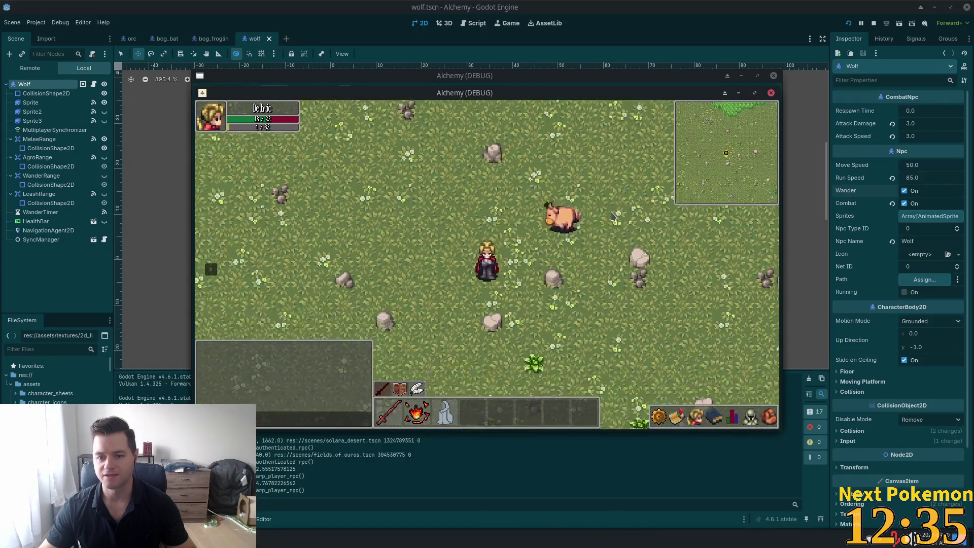
key(a)
key(s)
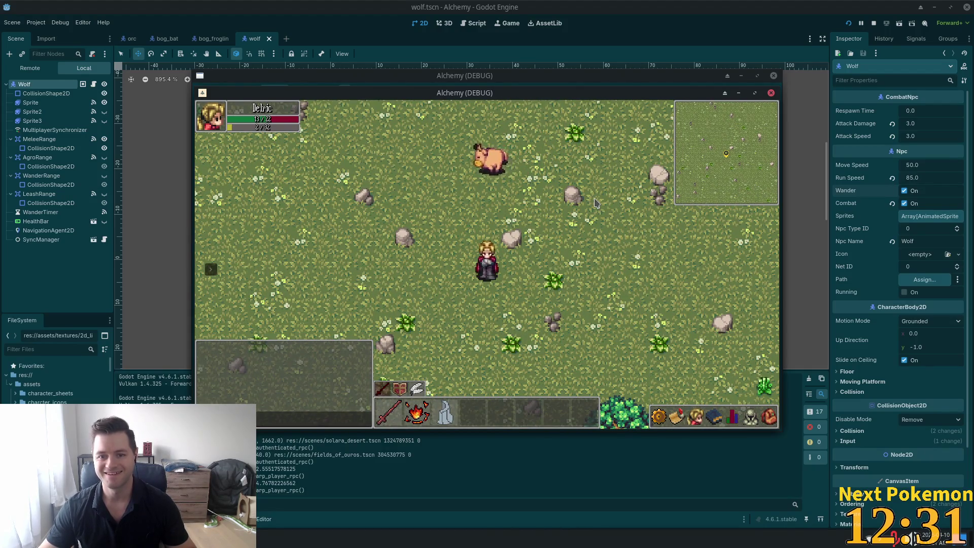
click(873, 22)
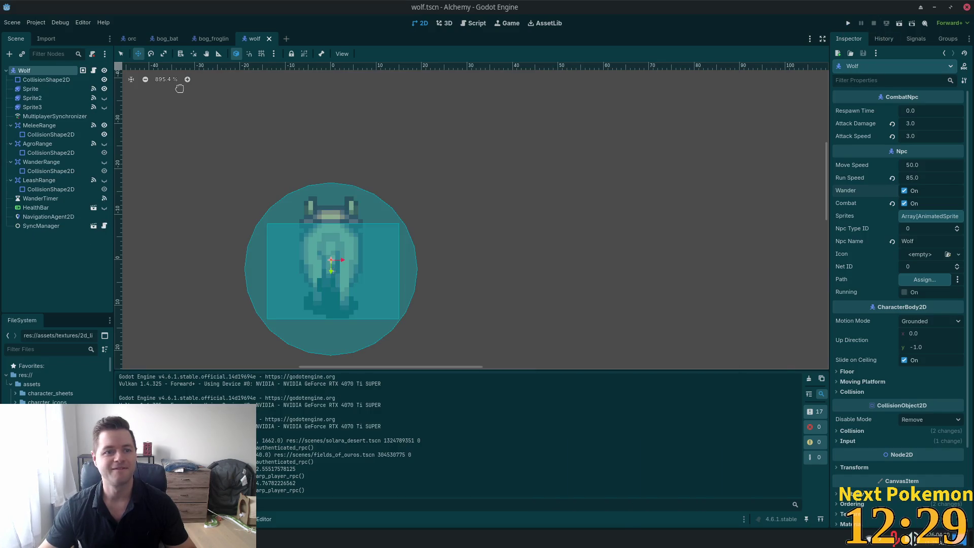
- Open the fields_of_ouros scene via quick open with the search 'fields' and pan the map view
key(ctrl+shift+o)
text(fields)
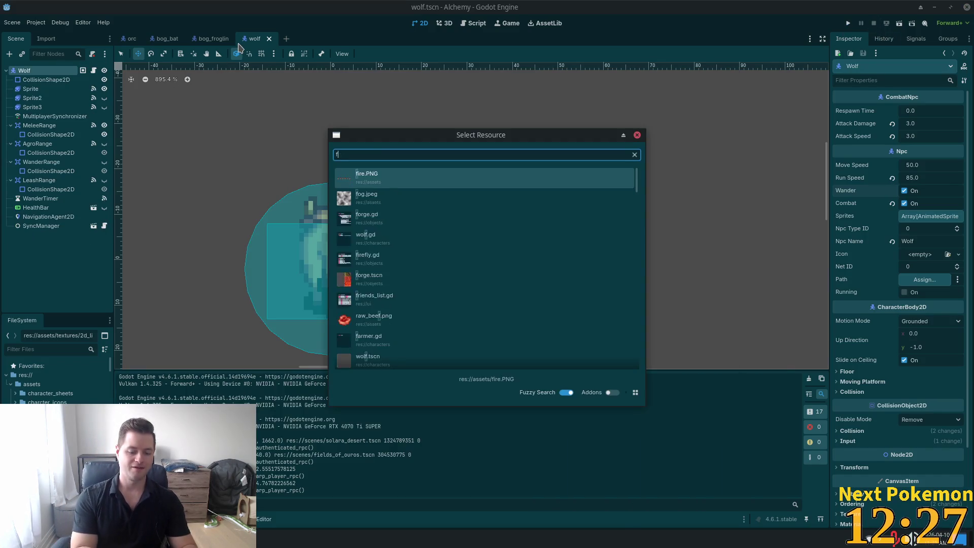
key(Return)
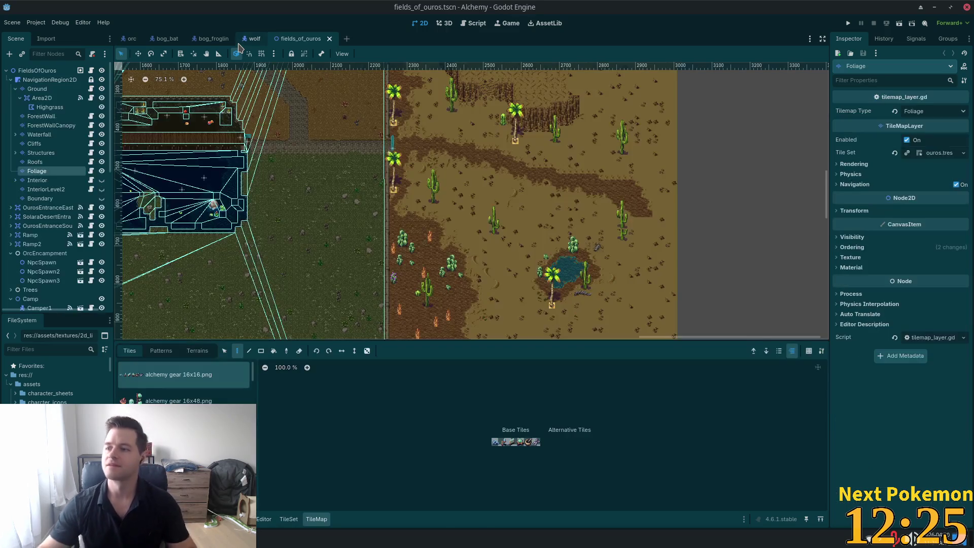
scroll(350, 201, left, 3)
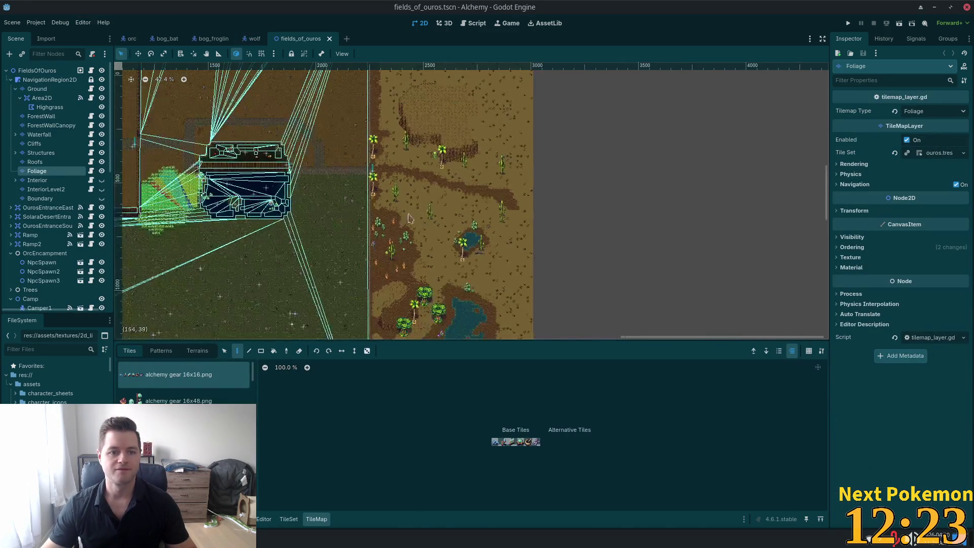
scroll(355, 152, down, 3)
scroll(381, 98, left, 8)
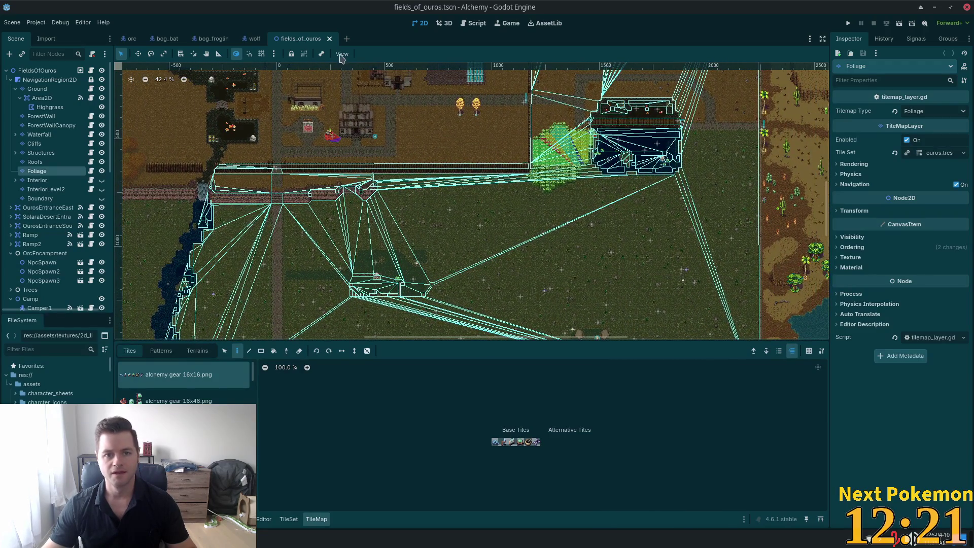
- Clear and rebake NavigationRegion2D's navigation polygon, then launch the game
click(49, 80)
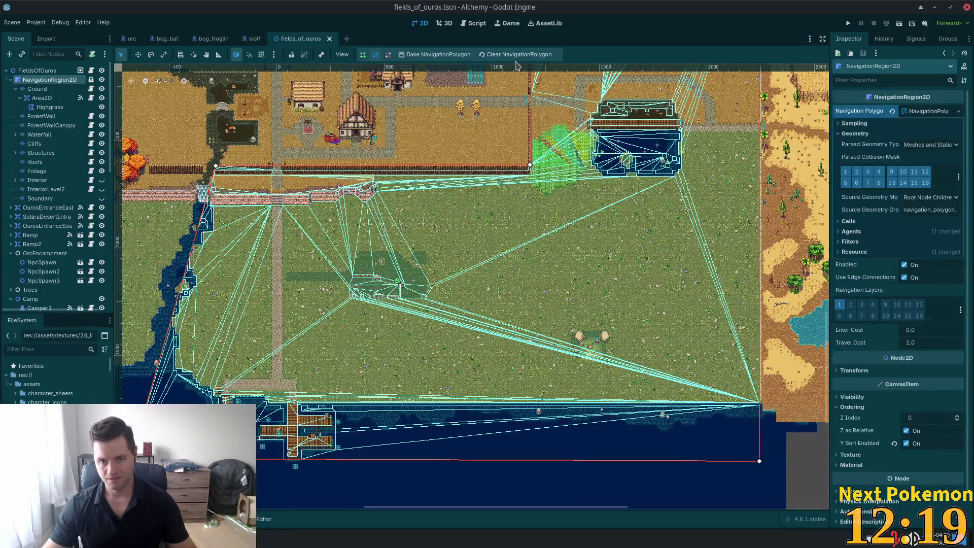
click(487, 56)
click(444, 54)
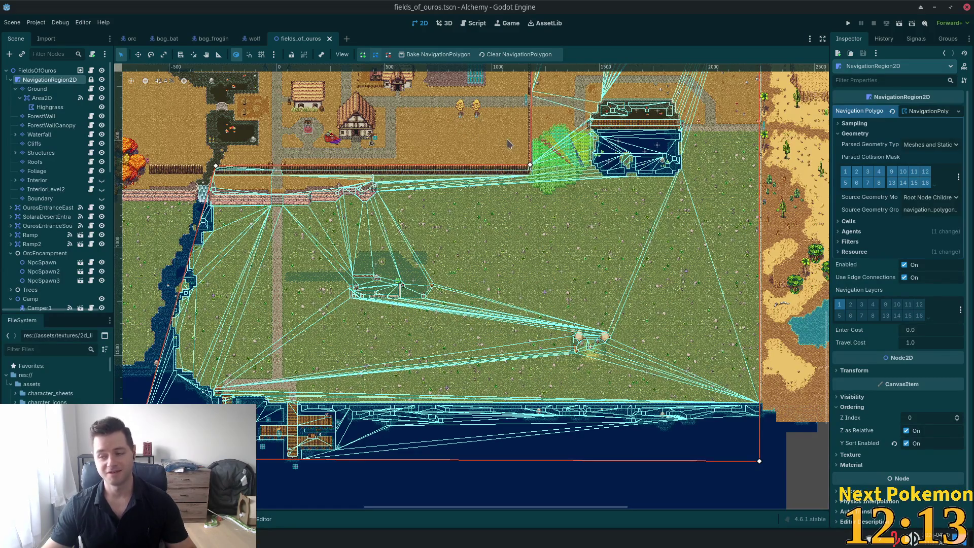
click(850, 22)
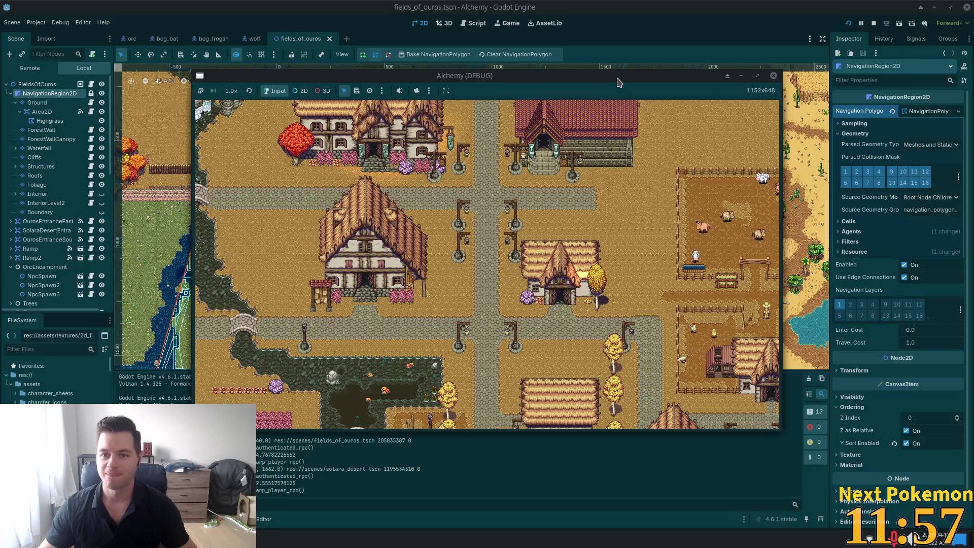
- Rearrange the two game windows and warp the character to the grassland by the lake
drag(618, 81, 717, 53)
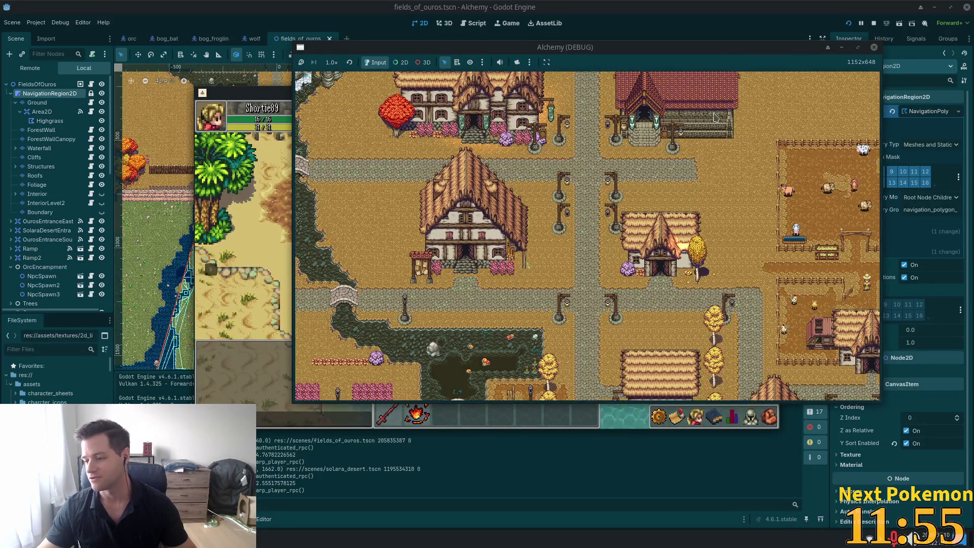
mouse_move(272, 95)
mouse_down()
mouse_move(185, 122)
mouse_move(82, 94)
mouse_move(90, 125)
mouse_up()
mouse_move(262, 95)
mouse_down()
mouse_move(521, 166)
mouse_move(427, 157)
mouse_up()
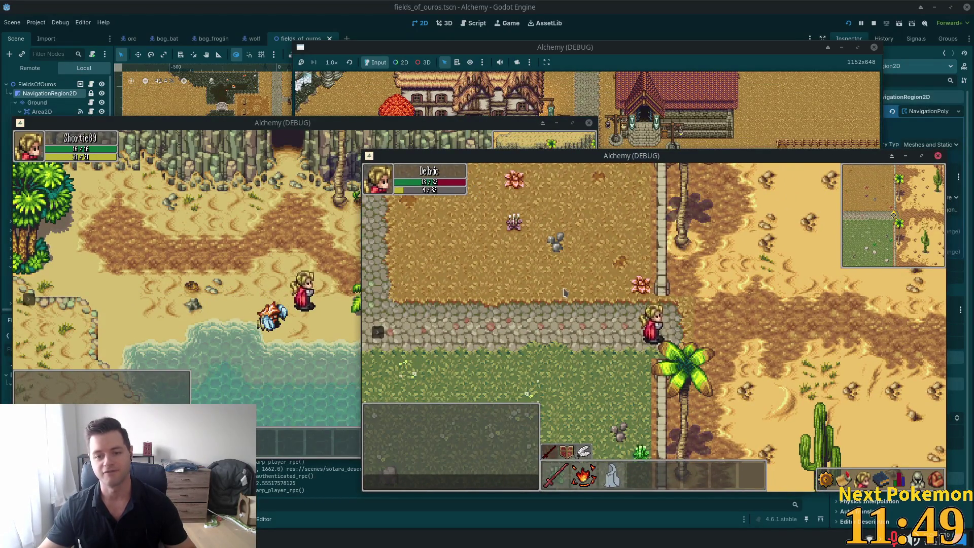
click(745, 323)
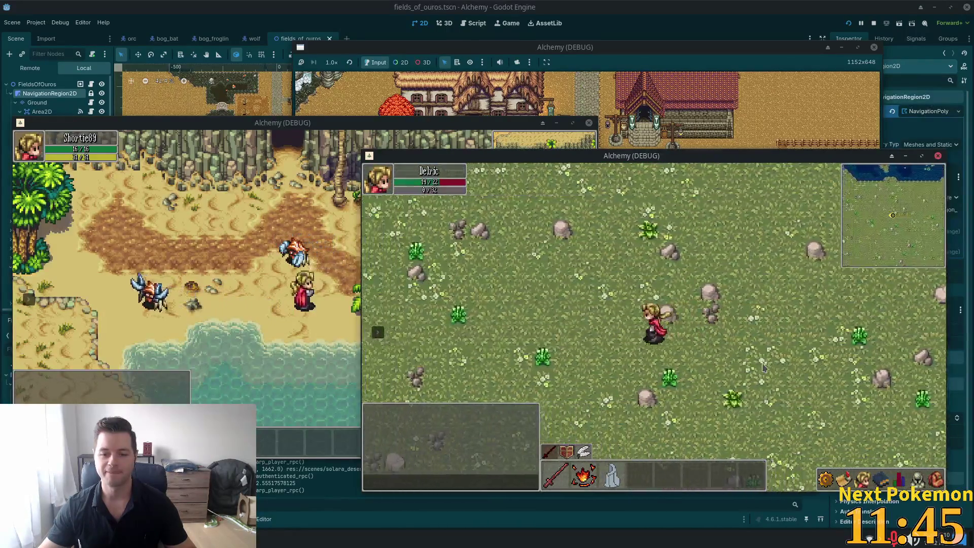
- Walk the character west toward the tall grass, then east along the lake shore and south
key(d)
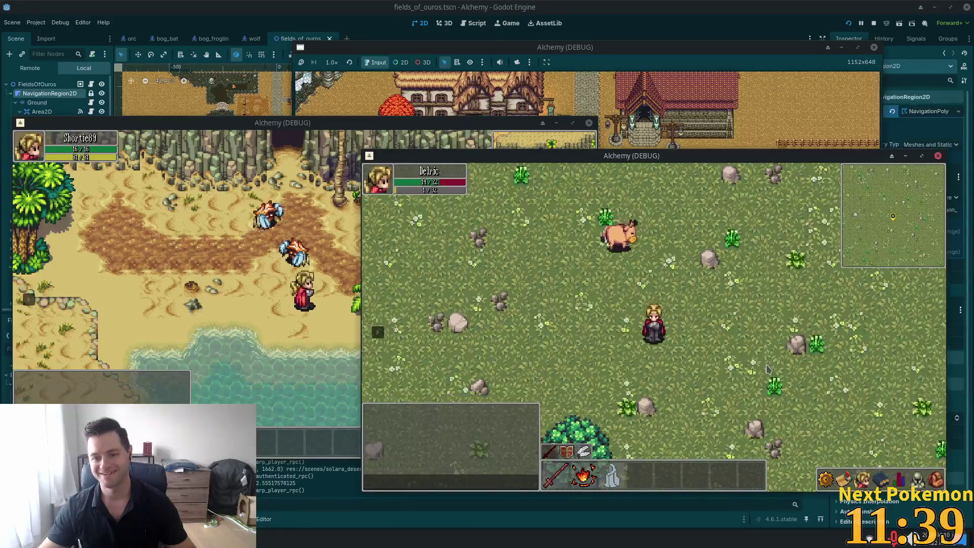
key(a)
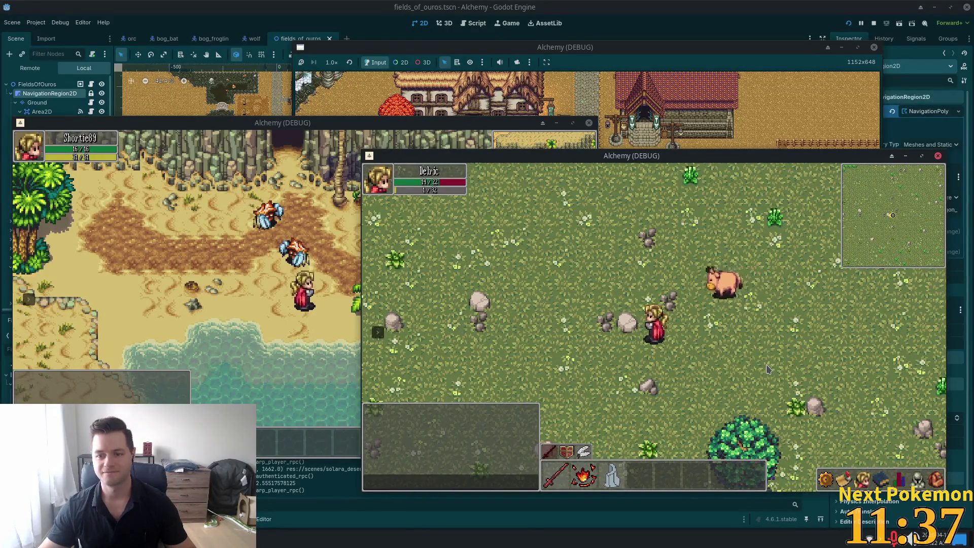
key(a)
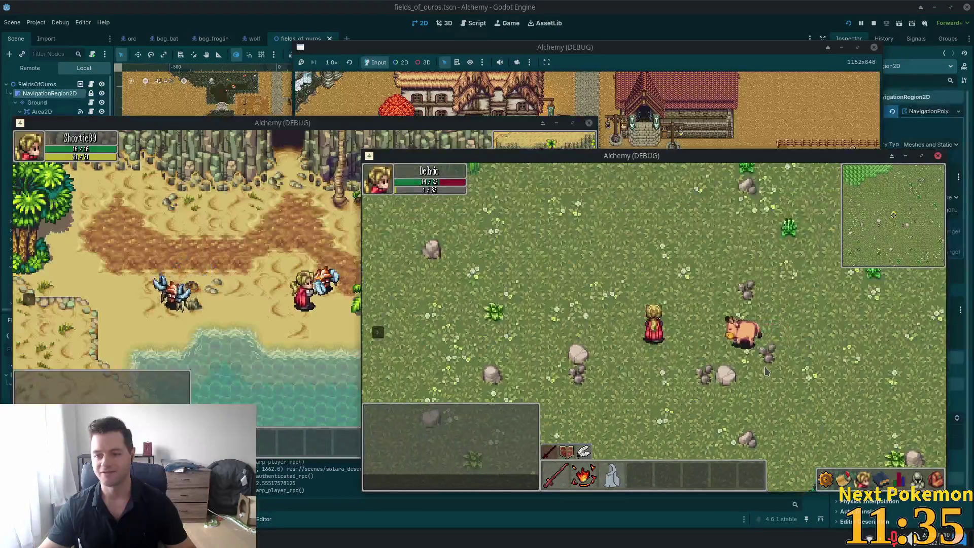
key(w)
key(a)
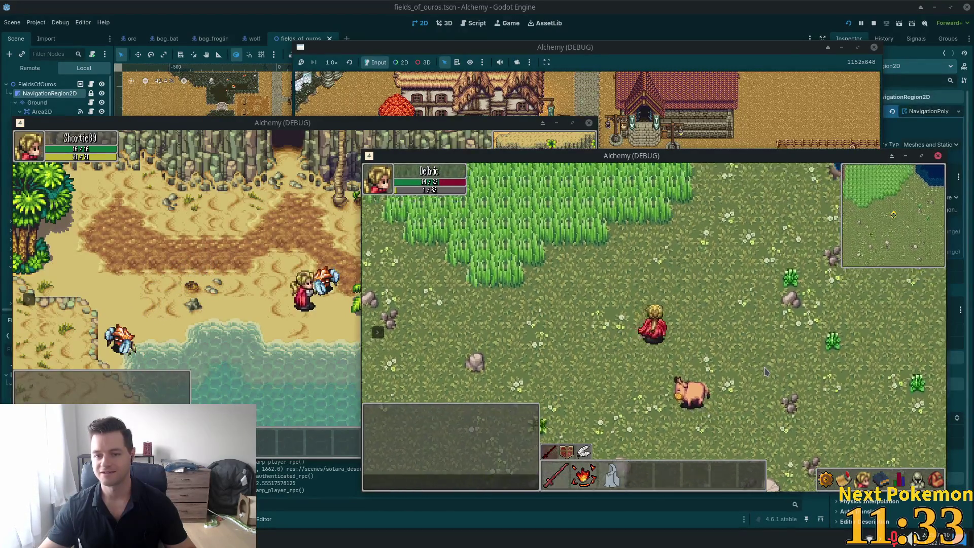
key(d)
key(d)
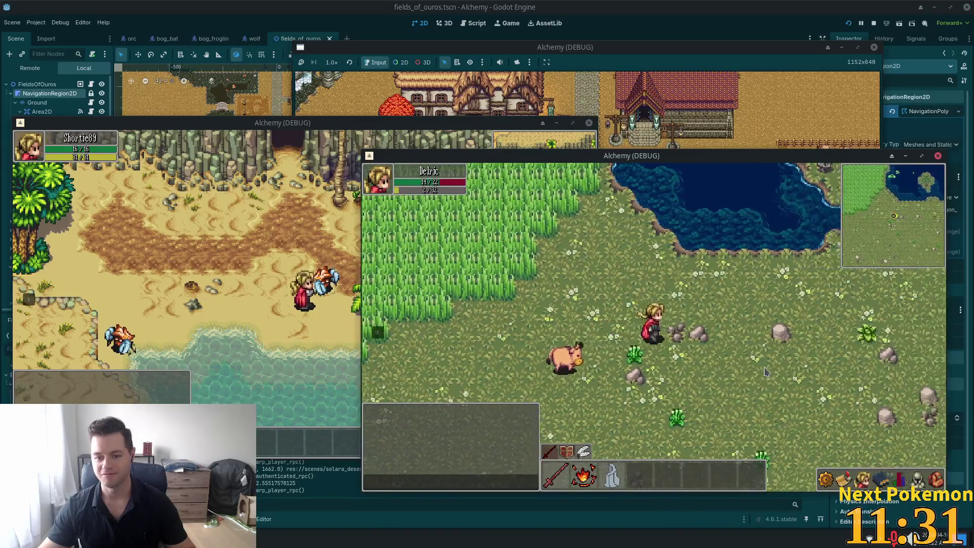
key(d)
key(d)
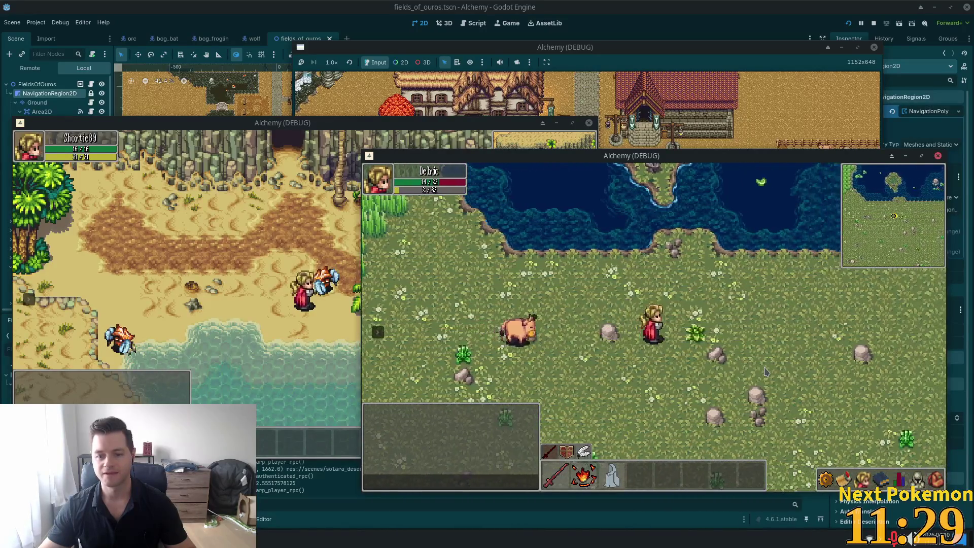
key(d)
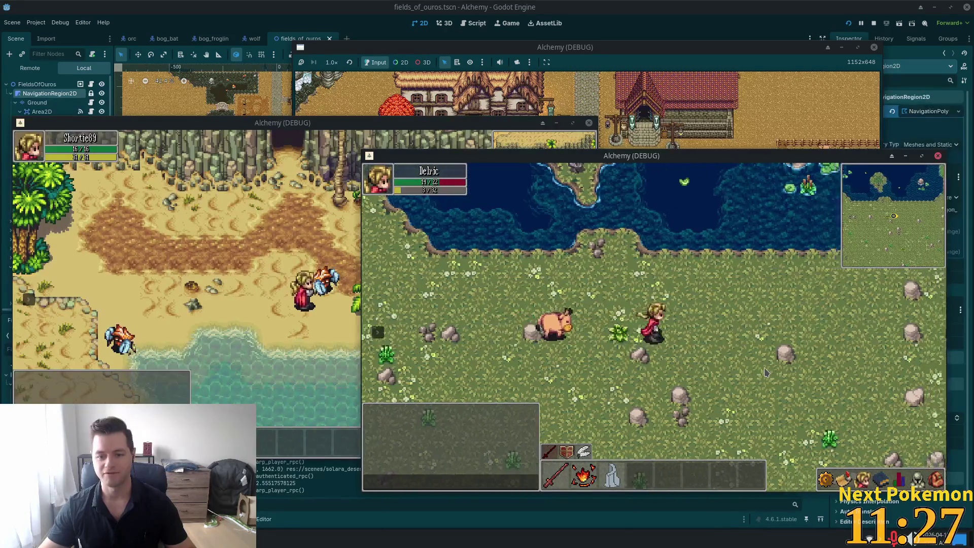
key(d)
key(d)
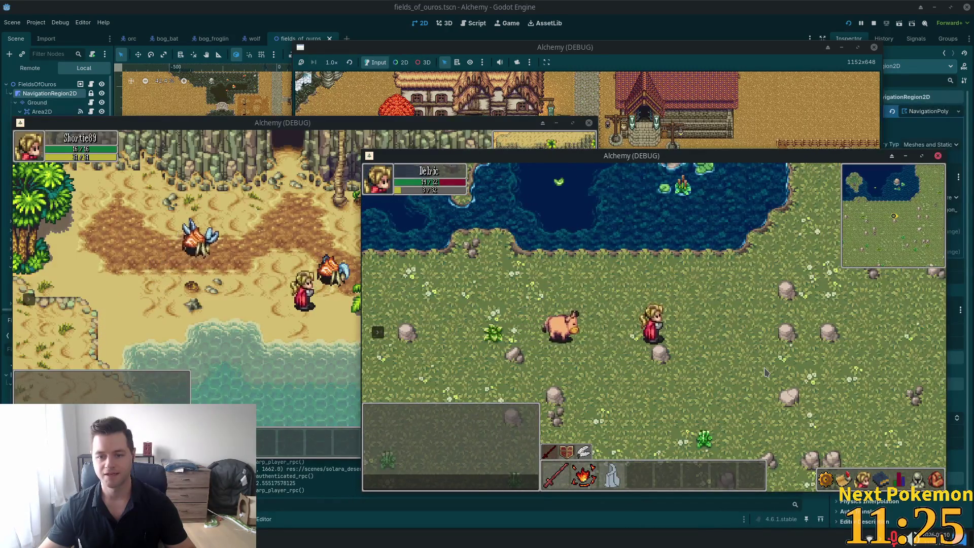
key(d)
key(d)
key(s)
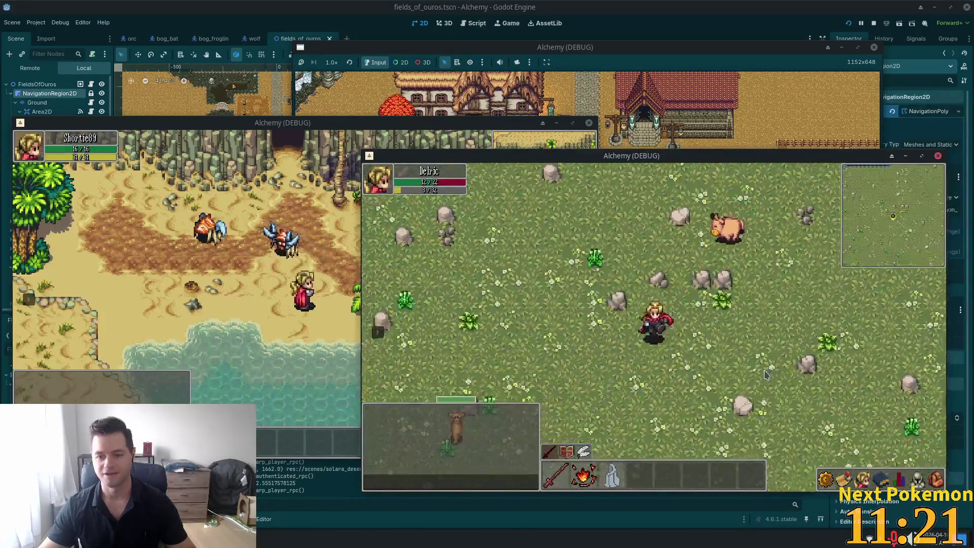
- Walk the character west across the meadow, weaving northwest and southwest
key(a)
key(a)
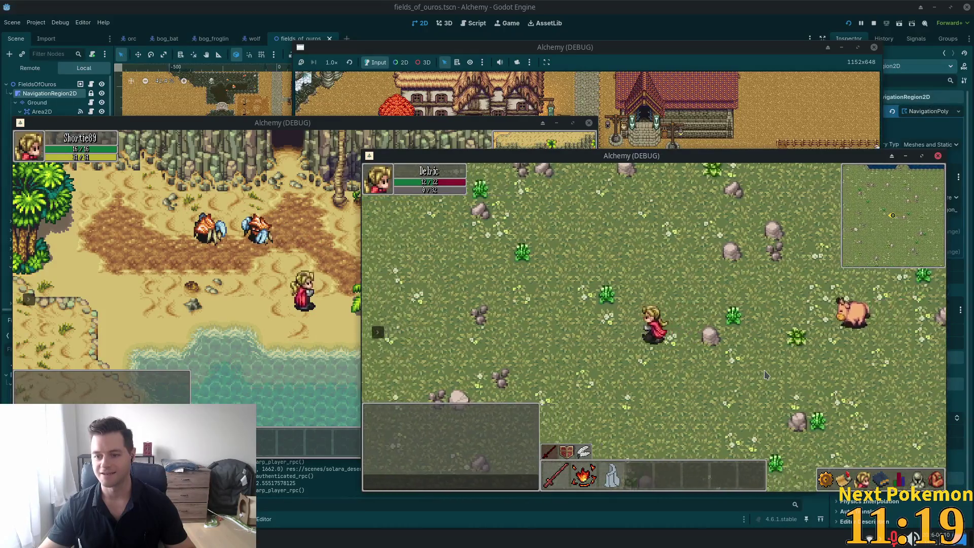
key(a)
key(a)
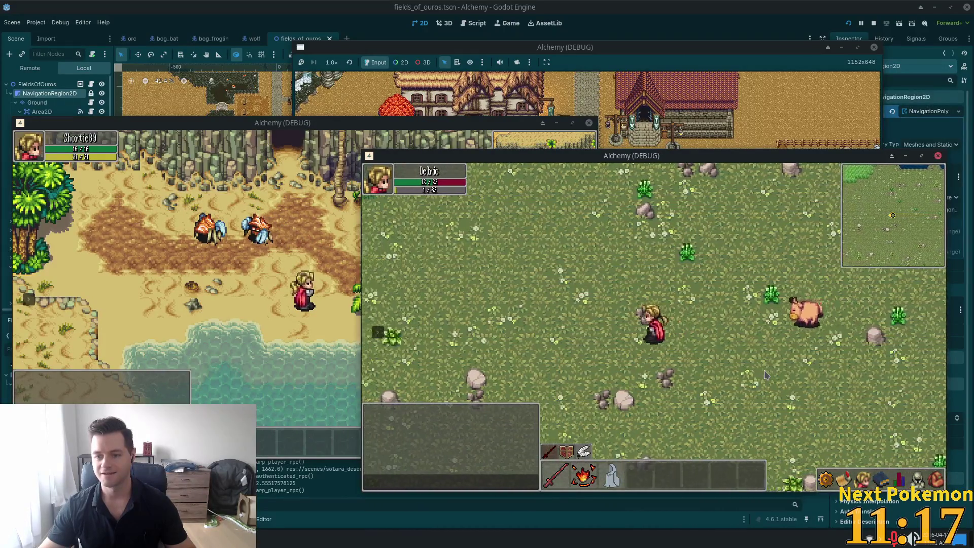
key(a)
key(a)
key(w)
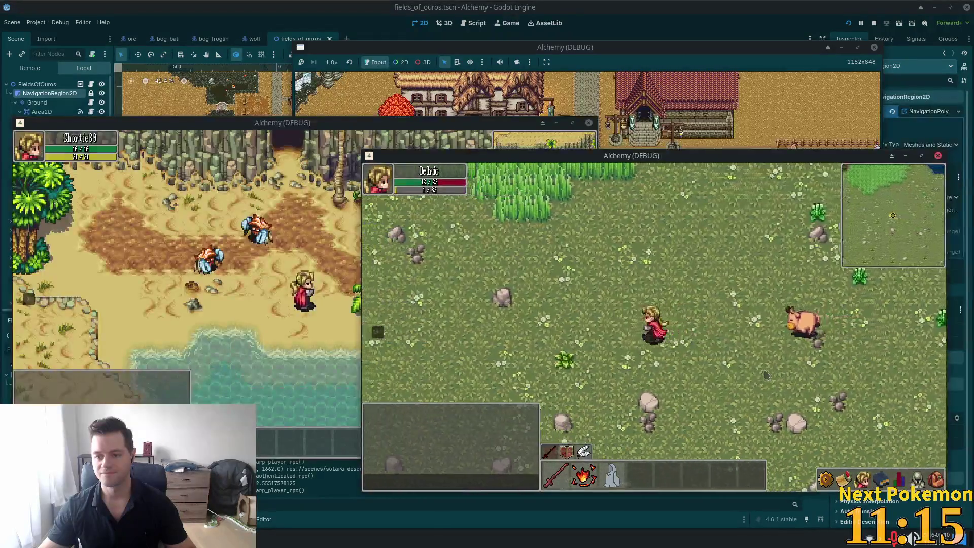
key(a)
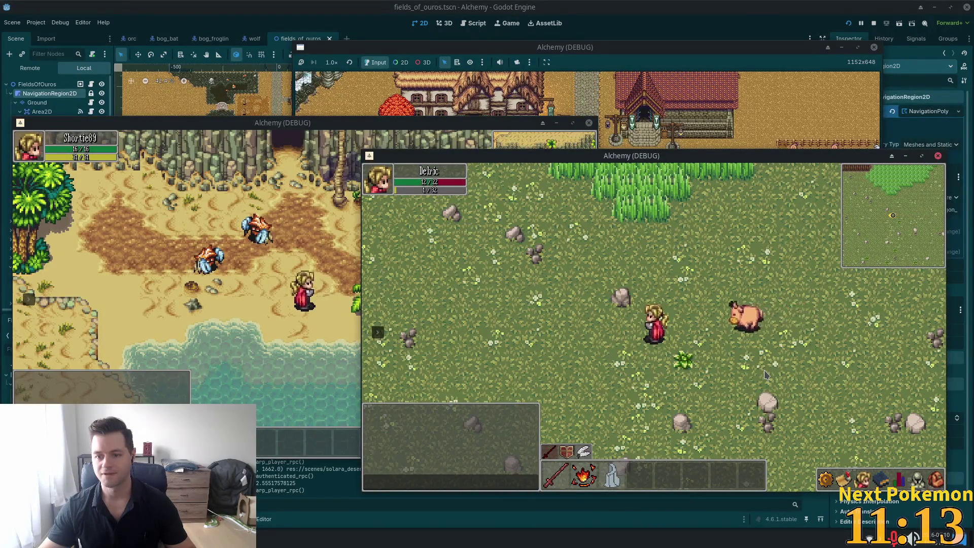
key(a)
key(a)
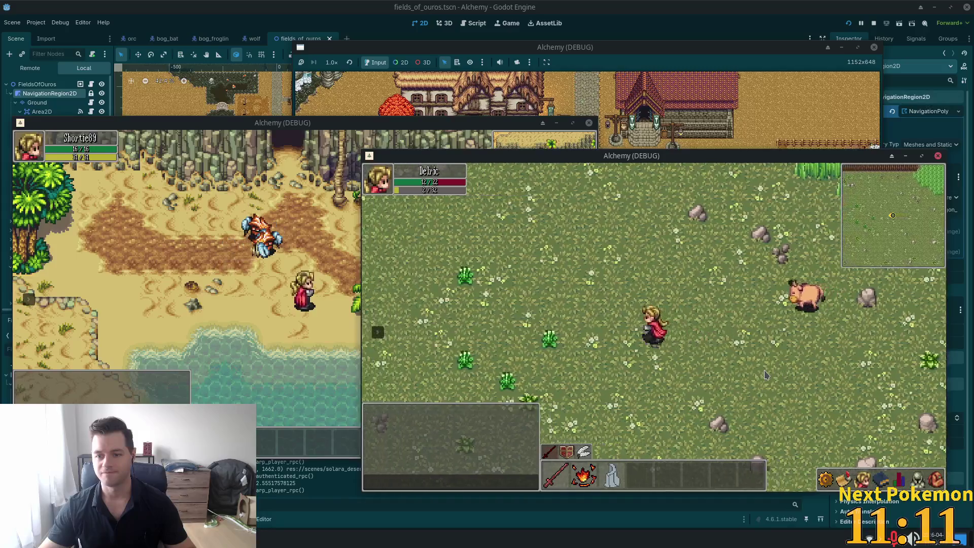
key(a)
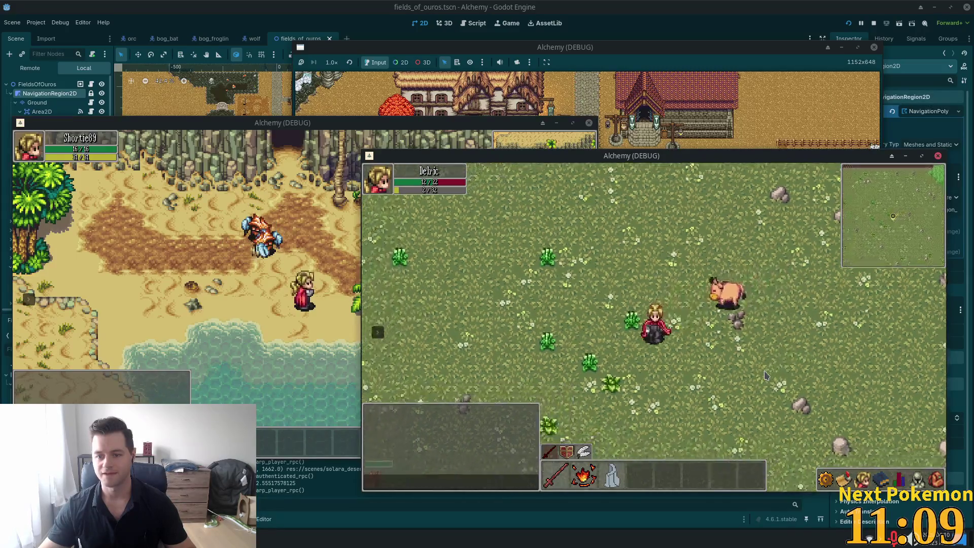
key(a)
key(s)
key(a)
key(w)
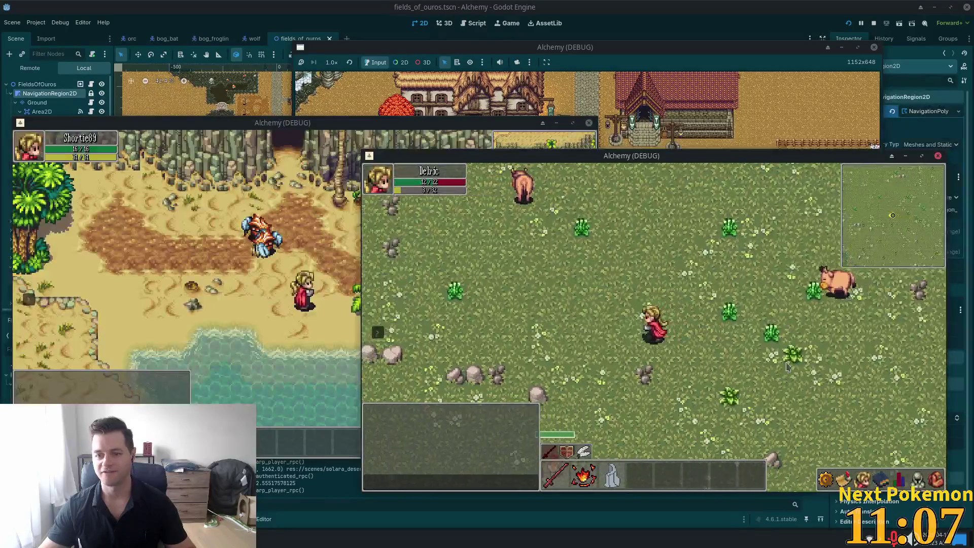
key(a)
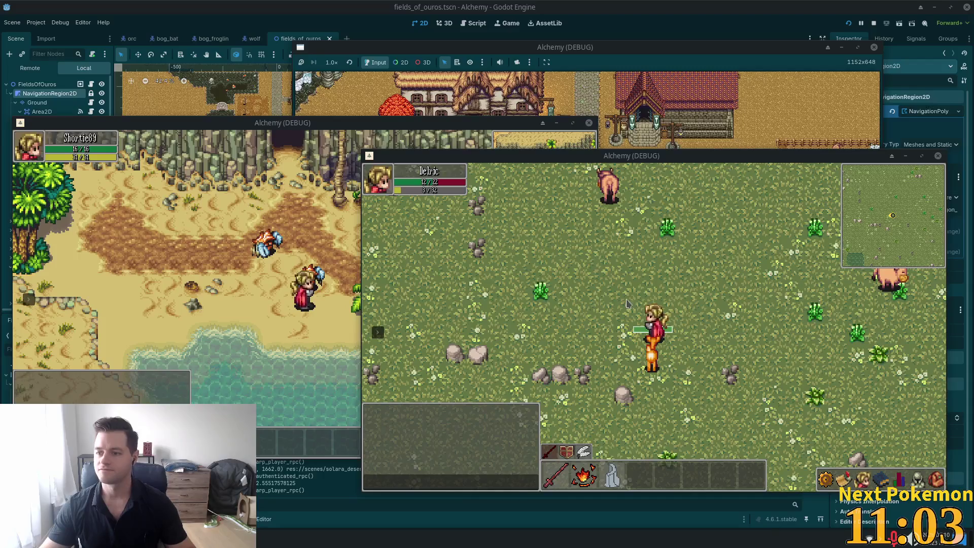
- Maneuver Delric across the meadow and north up to the wooden palisade
key(w)
key(a)
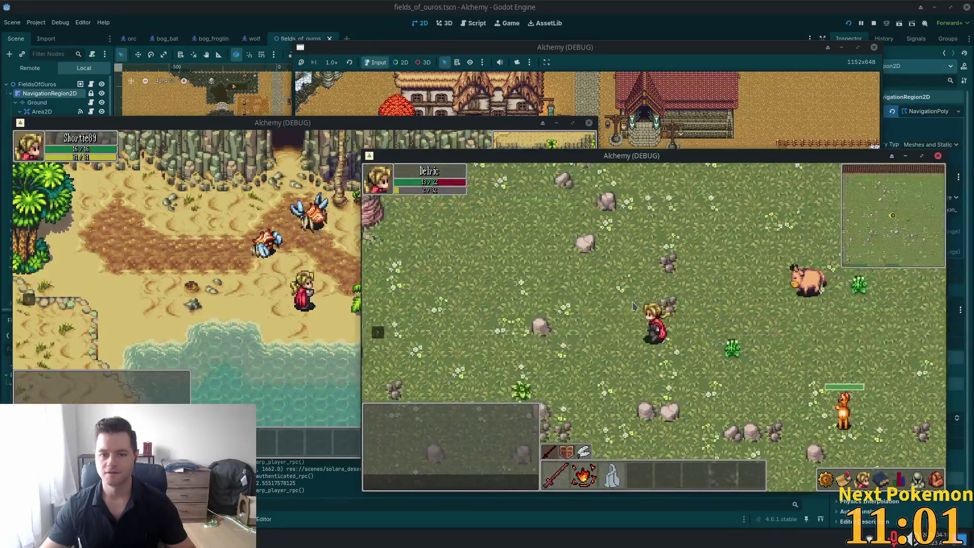
key(s)
key(a)
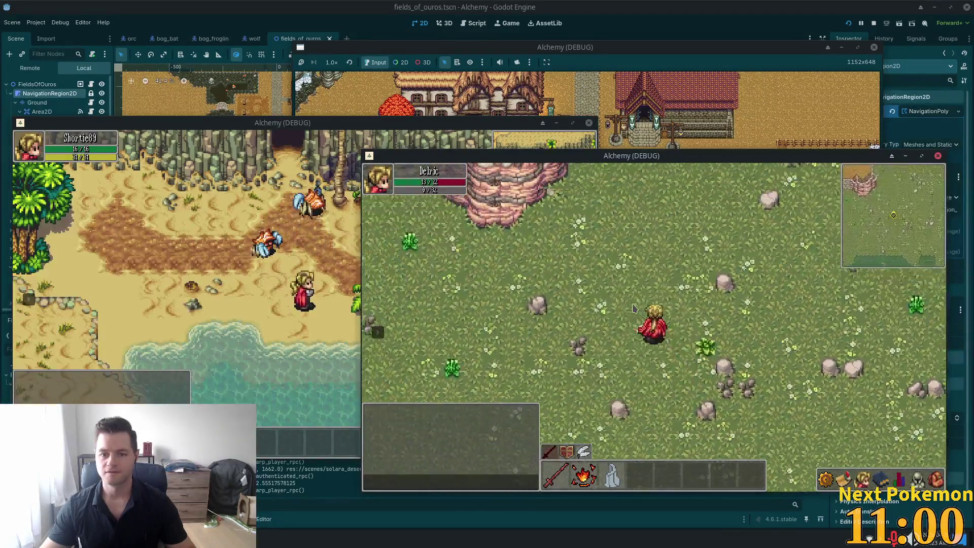
key(w)
key(d)
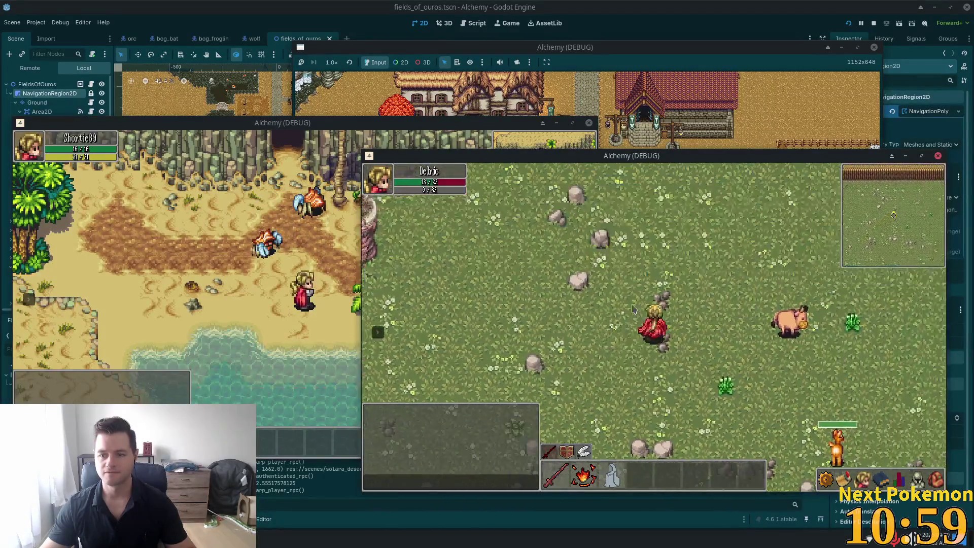
key(d)
key(s)
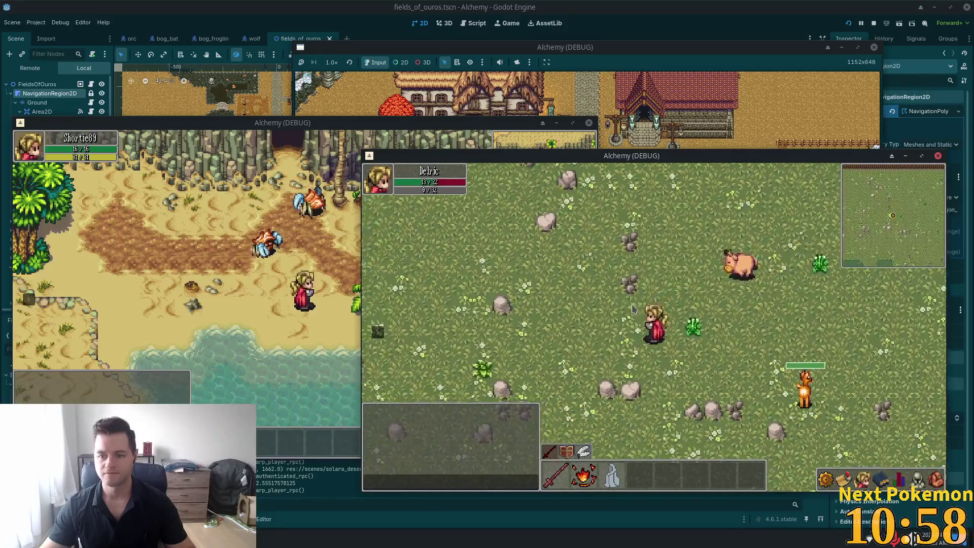
key(w)
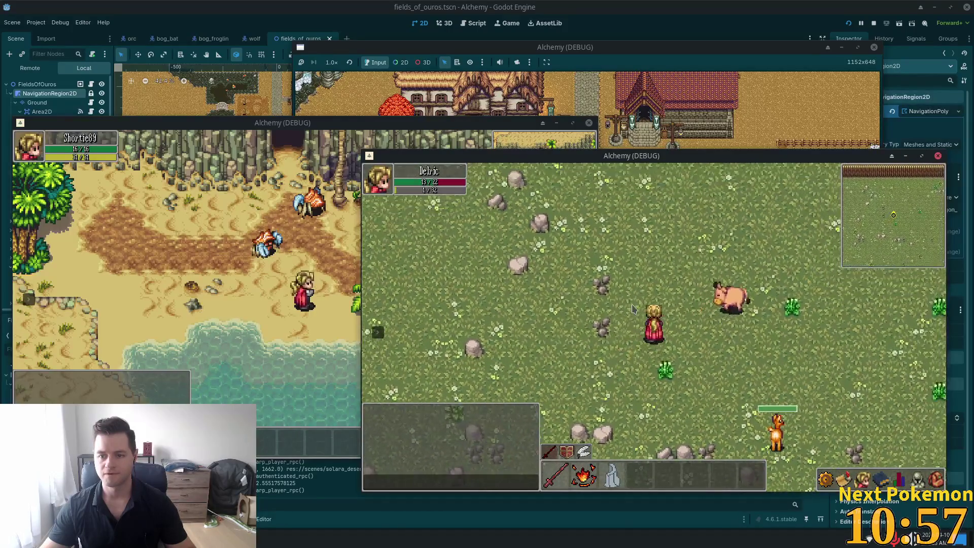
key(w)
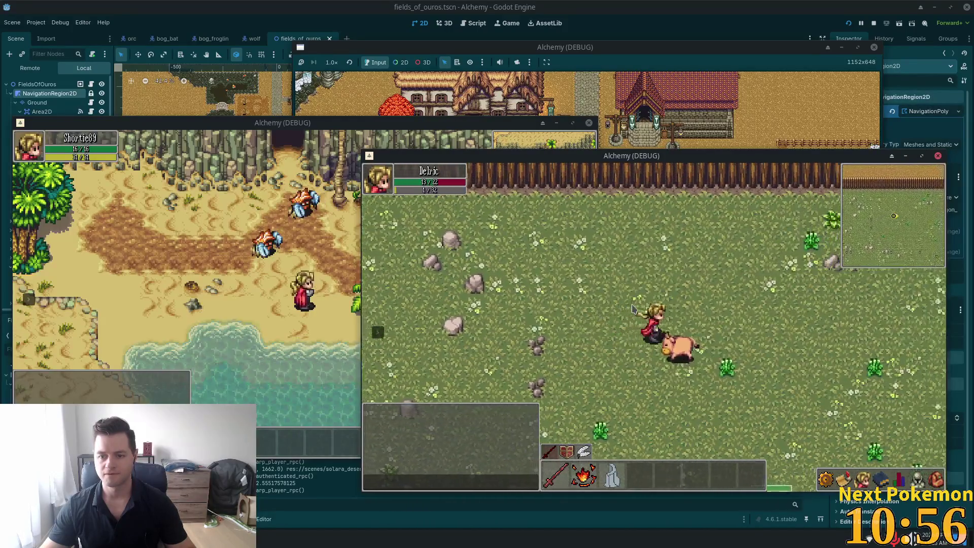
- Walk Delric east below the palisade, past the tall grass, to the lake shore
key(d)
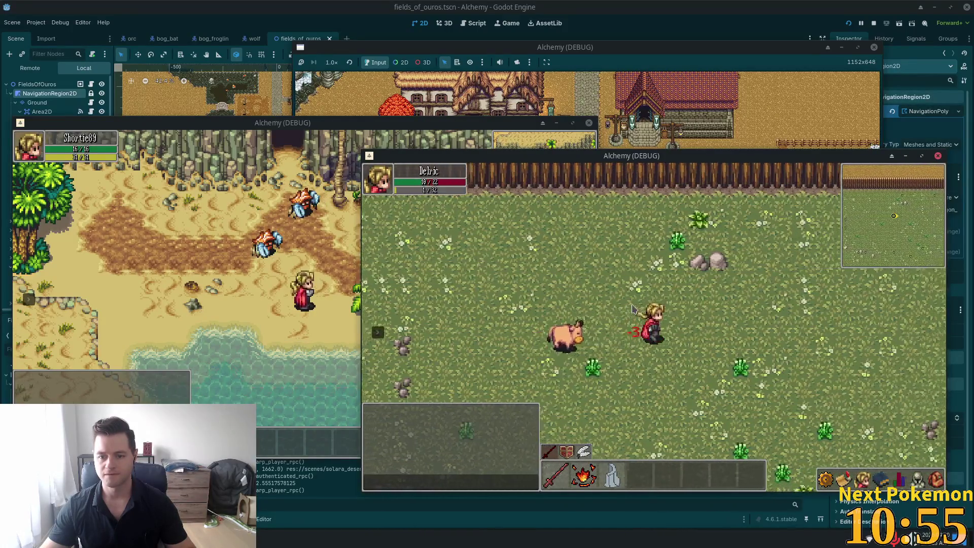
key(d)
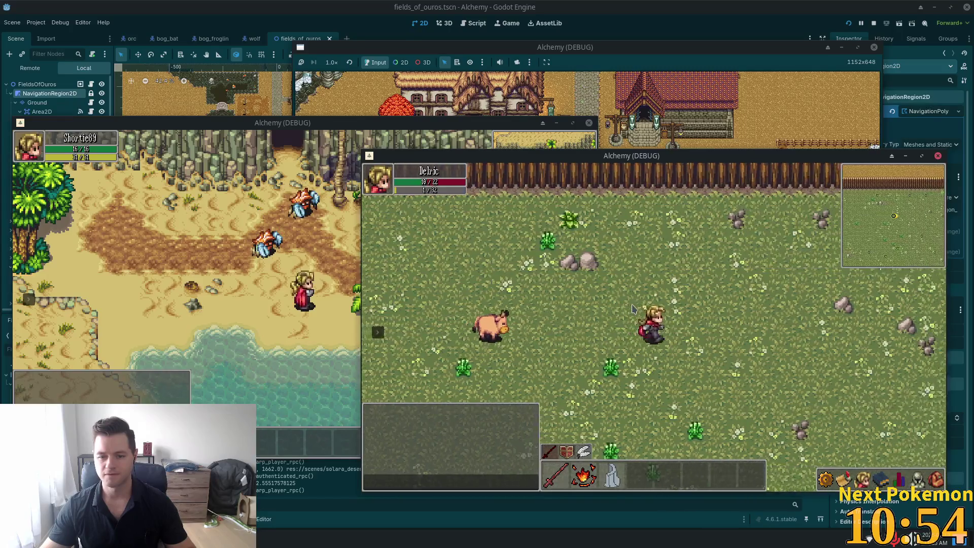
key(d)
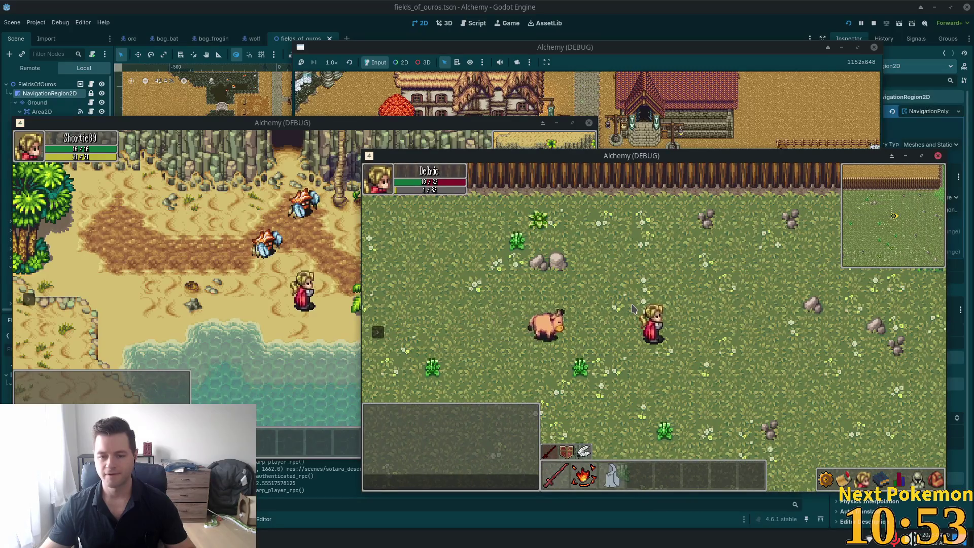
key(d)
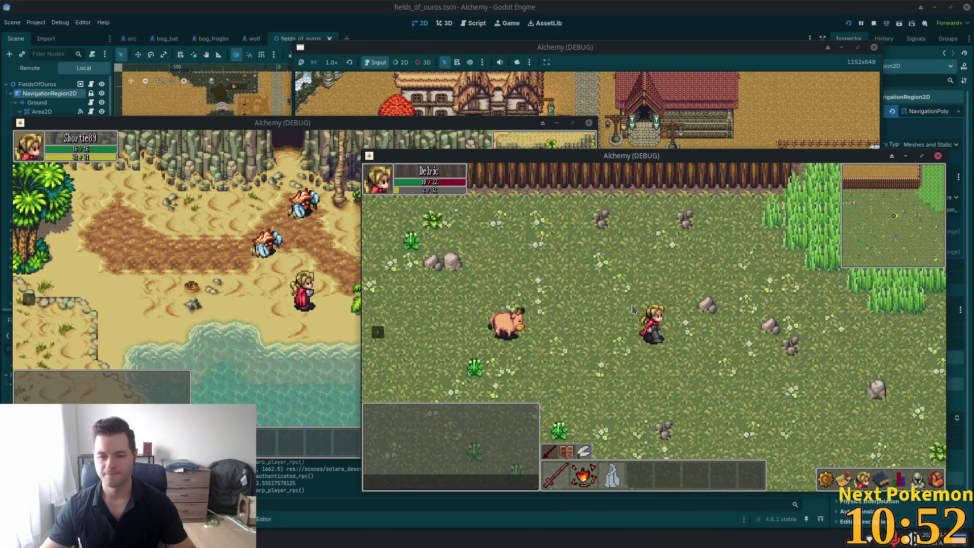
key(d)
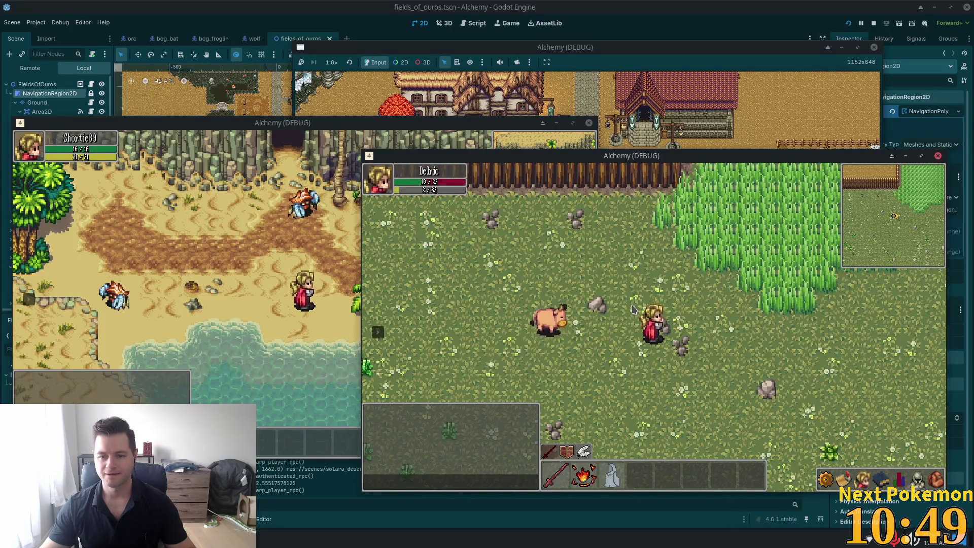
key(d)
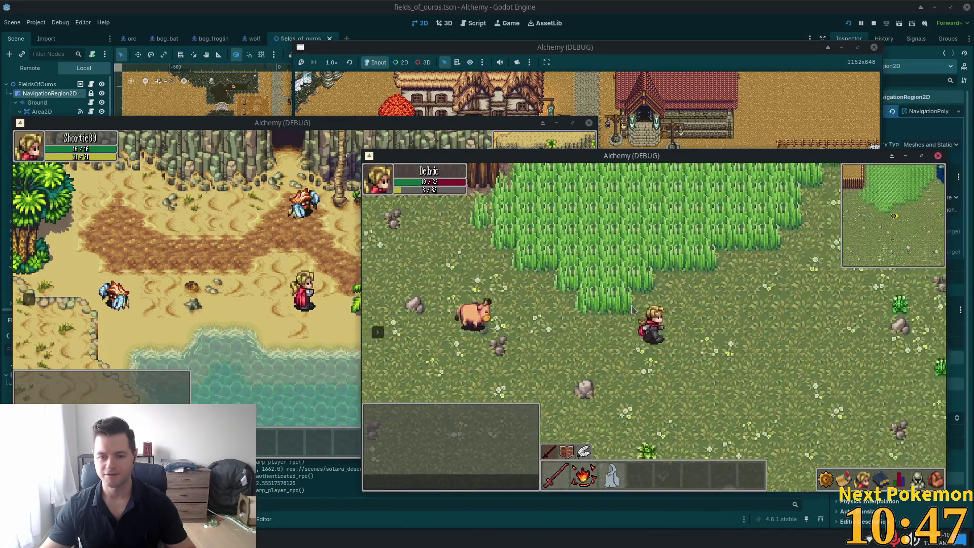
key(d)
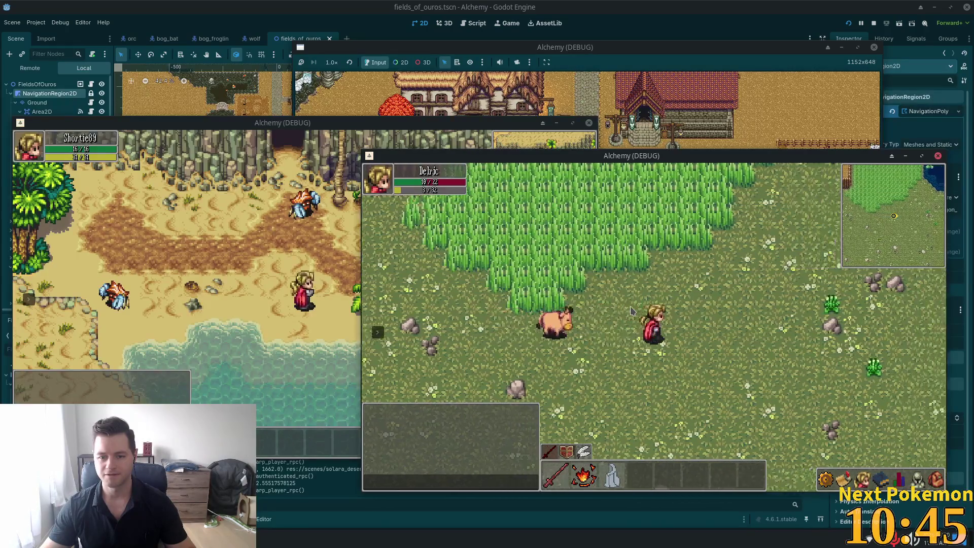
key(d)
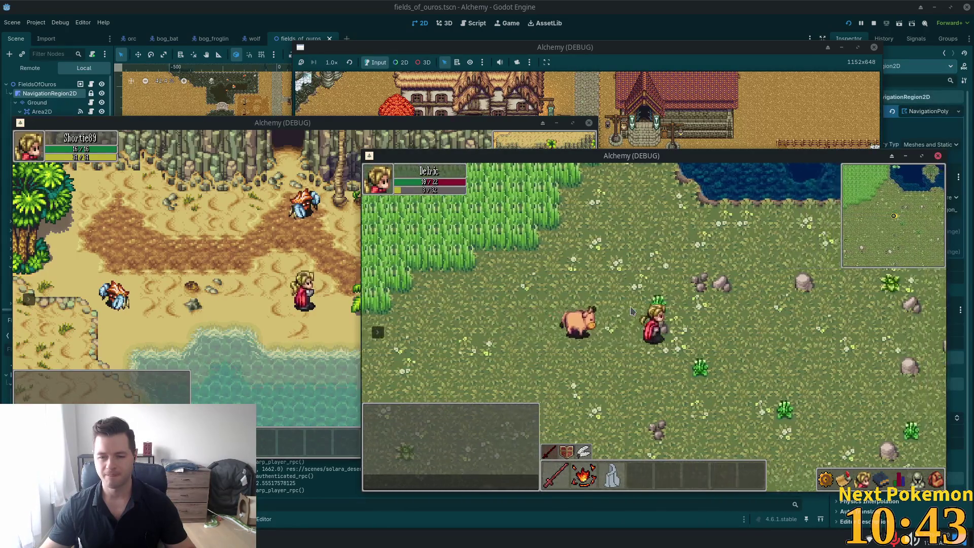
key(d)
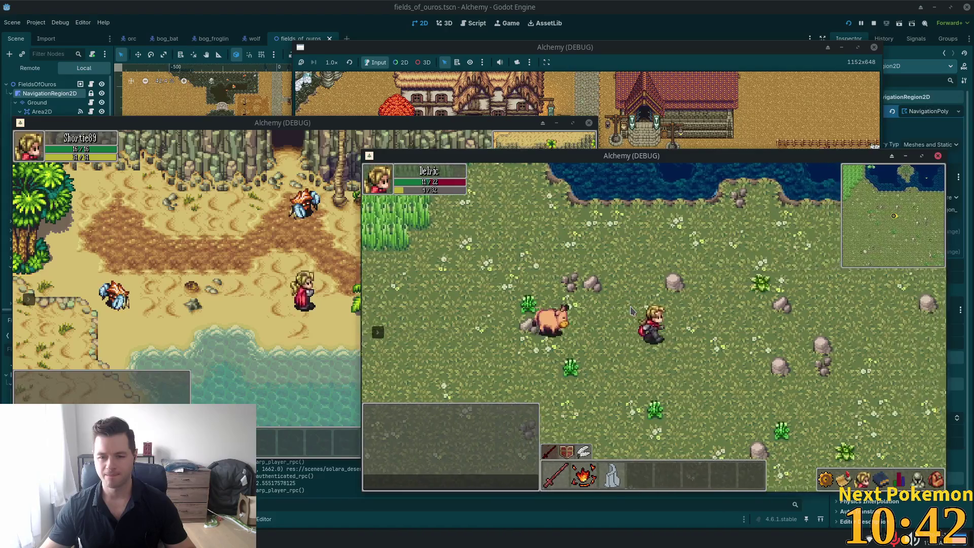
key(d)
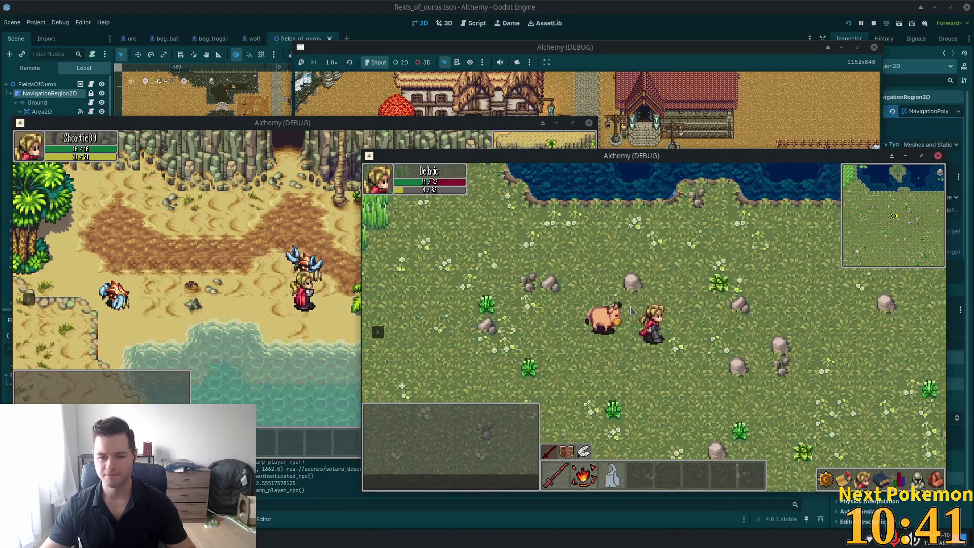
key(d)
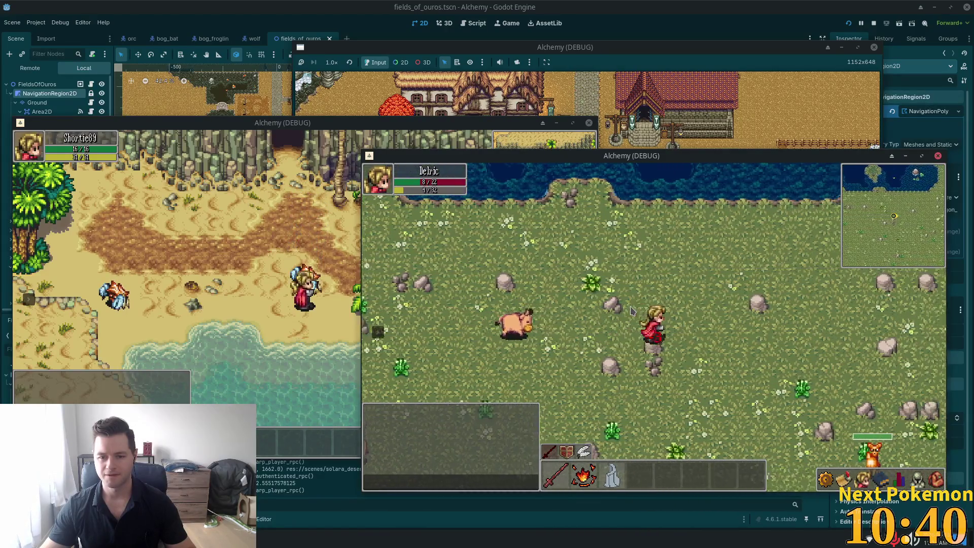
- Attack the boar, then walk east past the deer to the fenced border
click(631, 310)
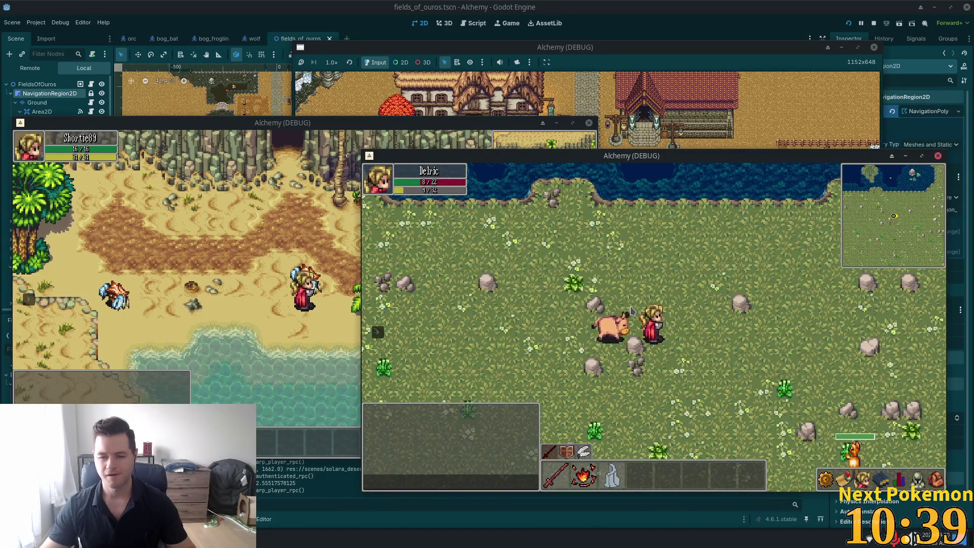
key(s+d)
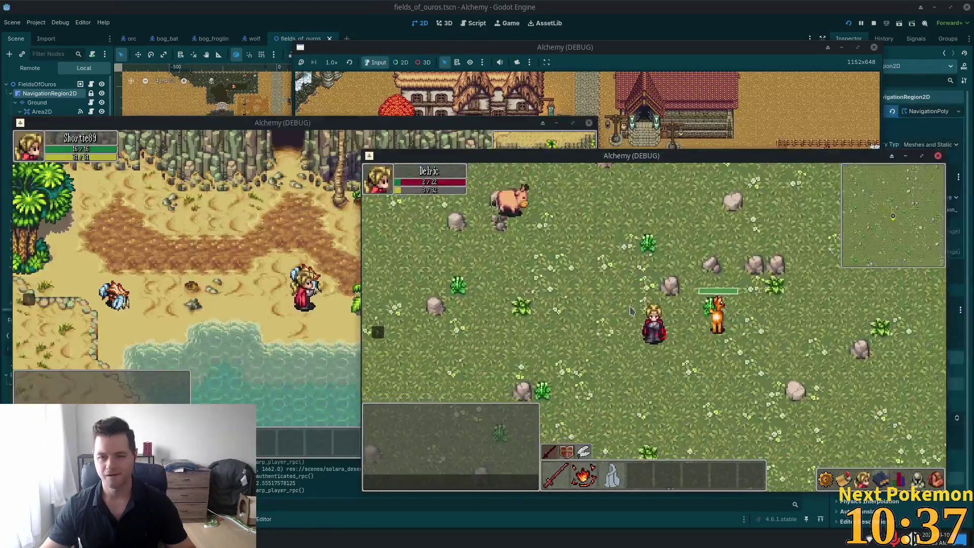
key(d)
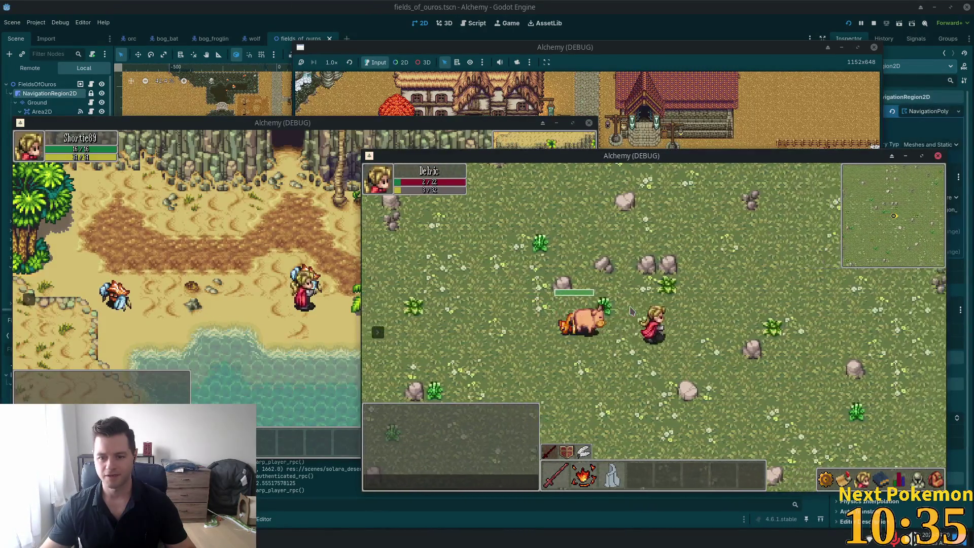
key(d)
key(d)
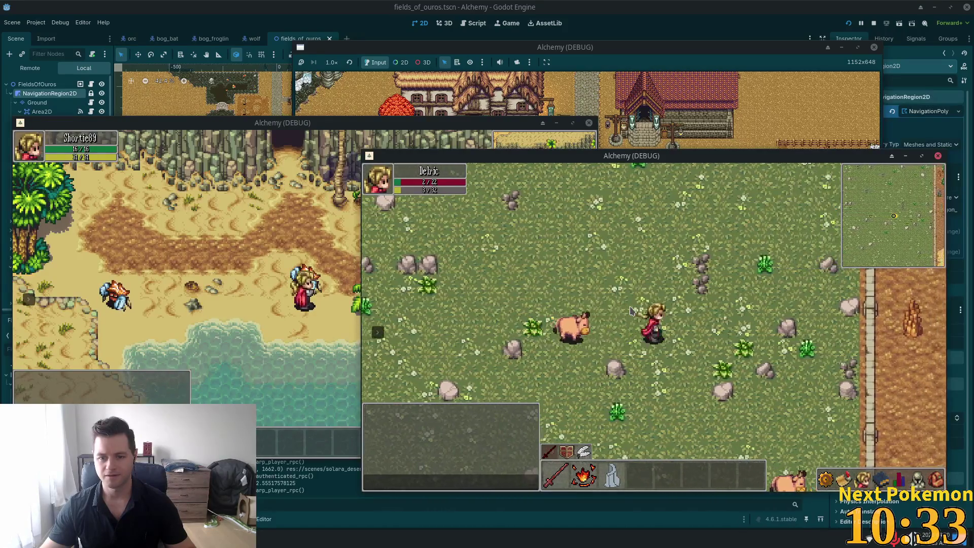
key(d)
key(w)
key(d)
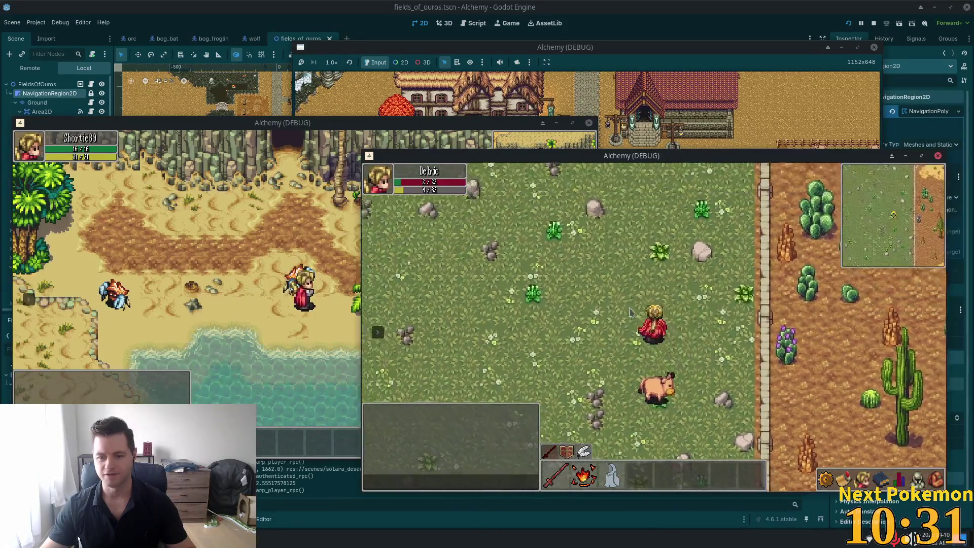
key(w)
key(a)
key(d)
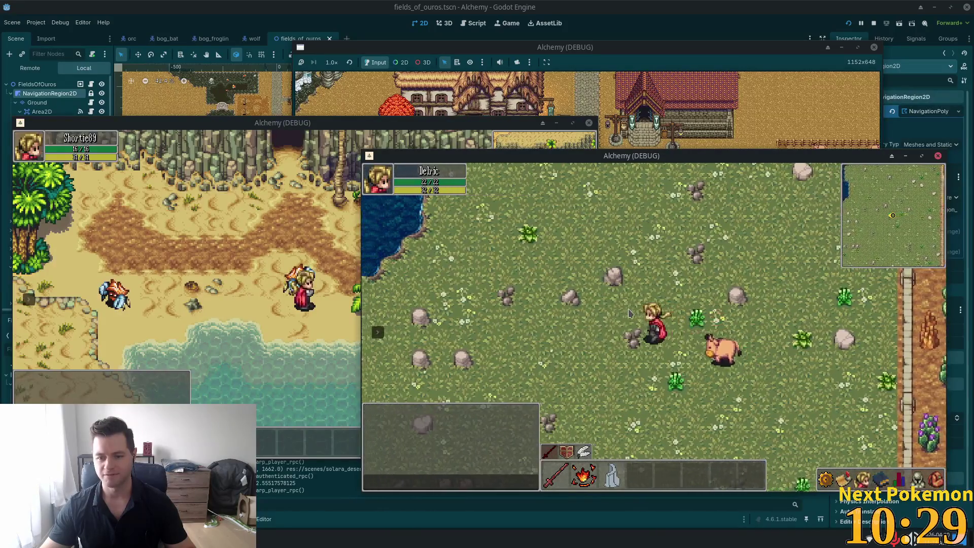
- Walk Delric back west across the meadow toward the boars and stop facing down
key(a)
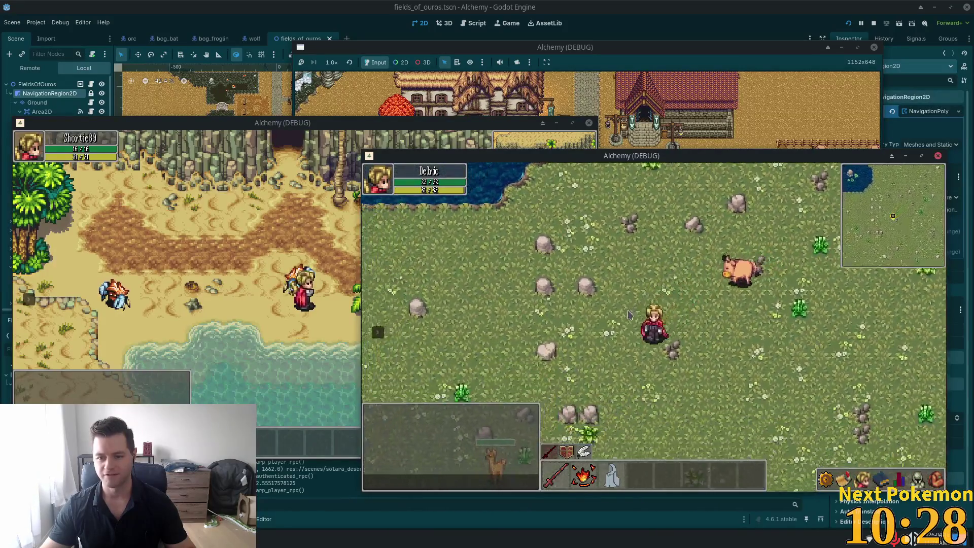
key(s)
key(a)
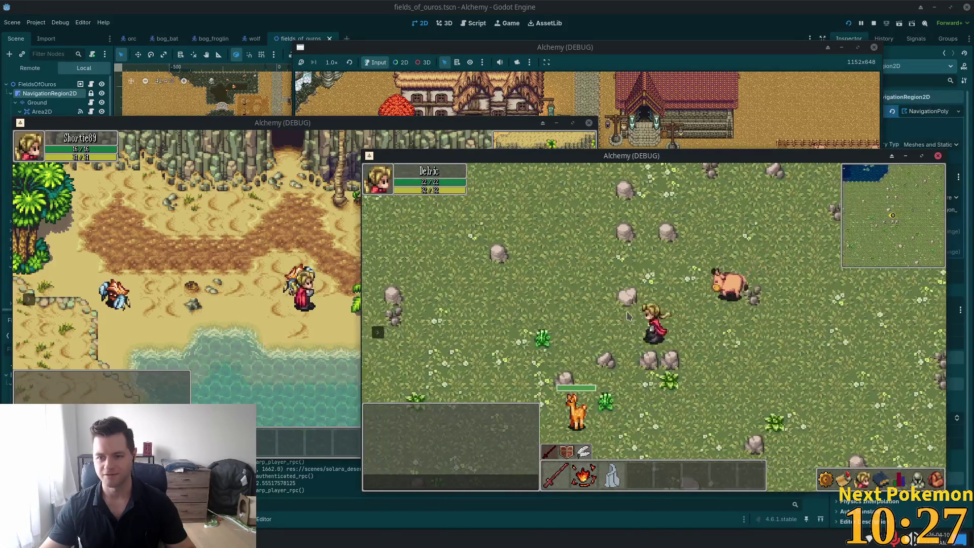
key(a)
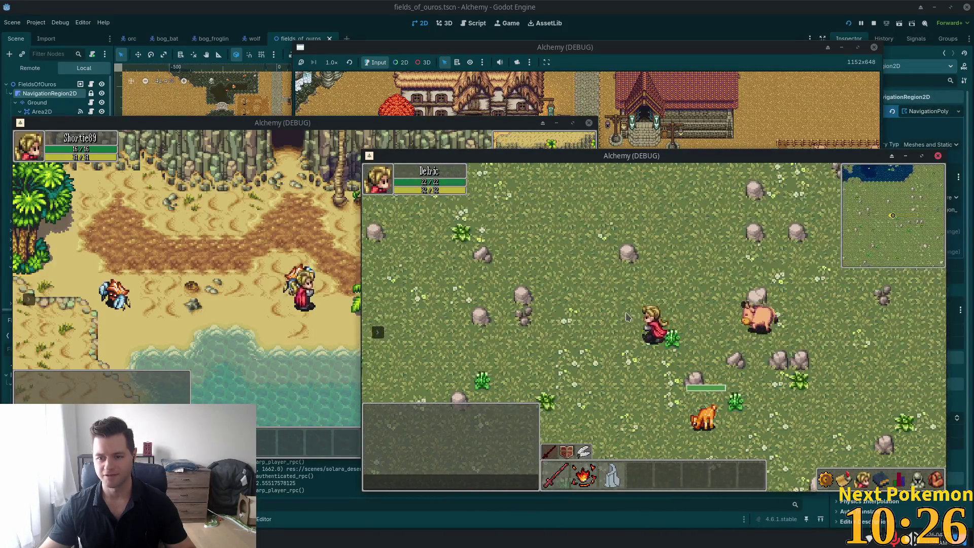
key(a)
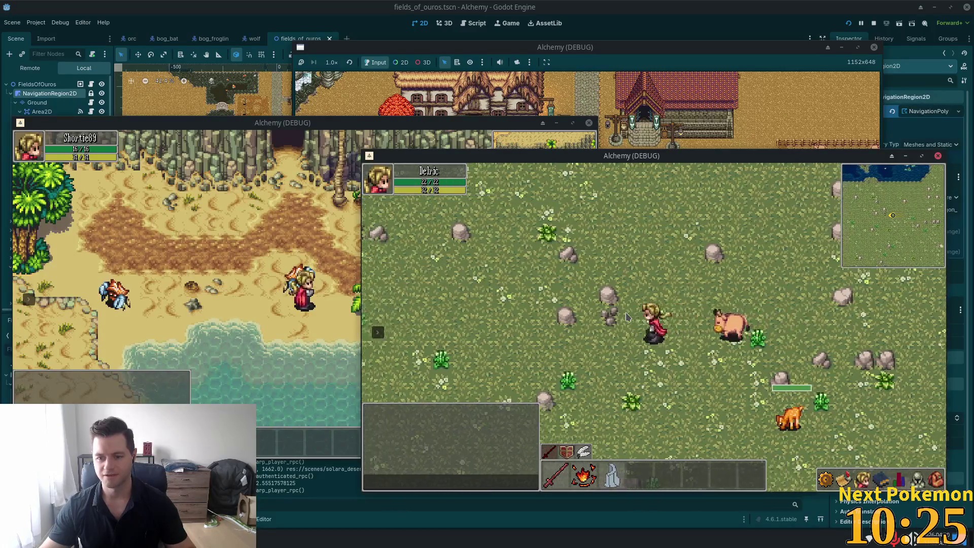
key(a)
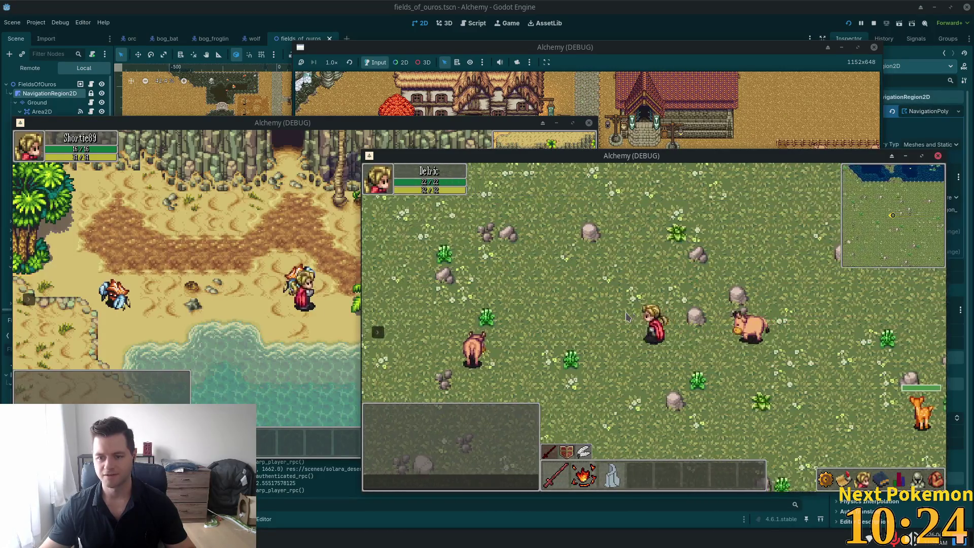
key(a)
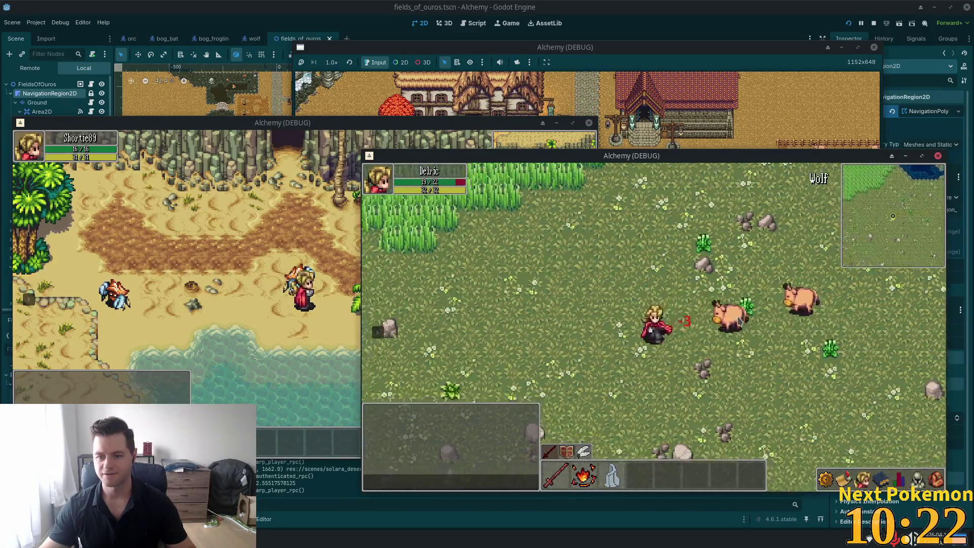
key(a)
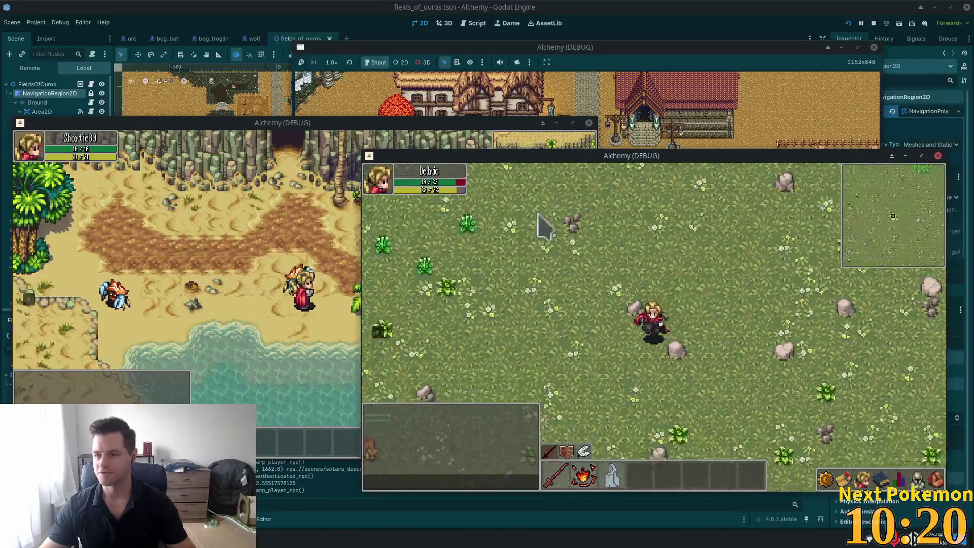
key(s)
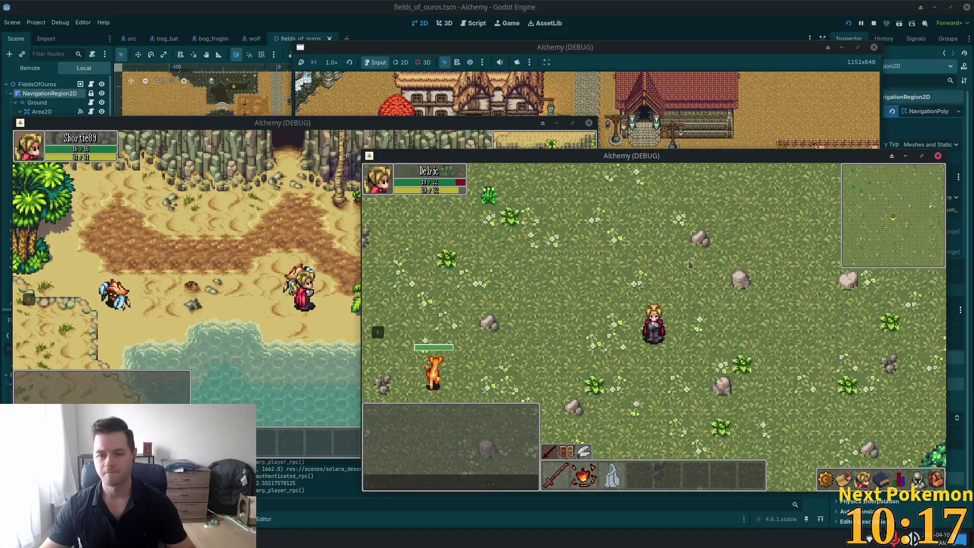
- Walk Delric past the trees to the stone wall, down the dirt path, and over the bridge onto the docks
key(s)
key(a)
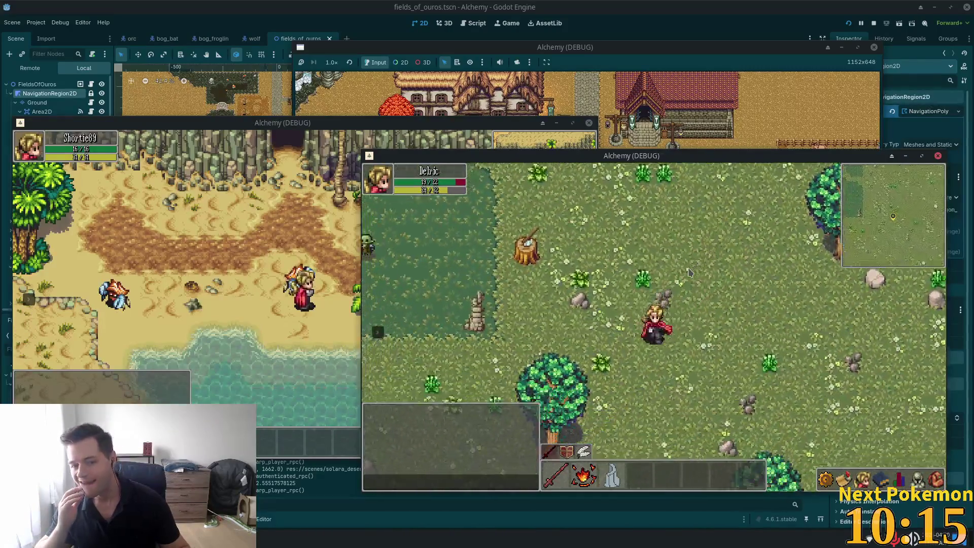
key(w)
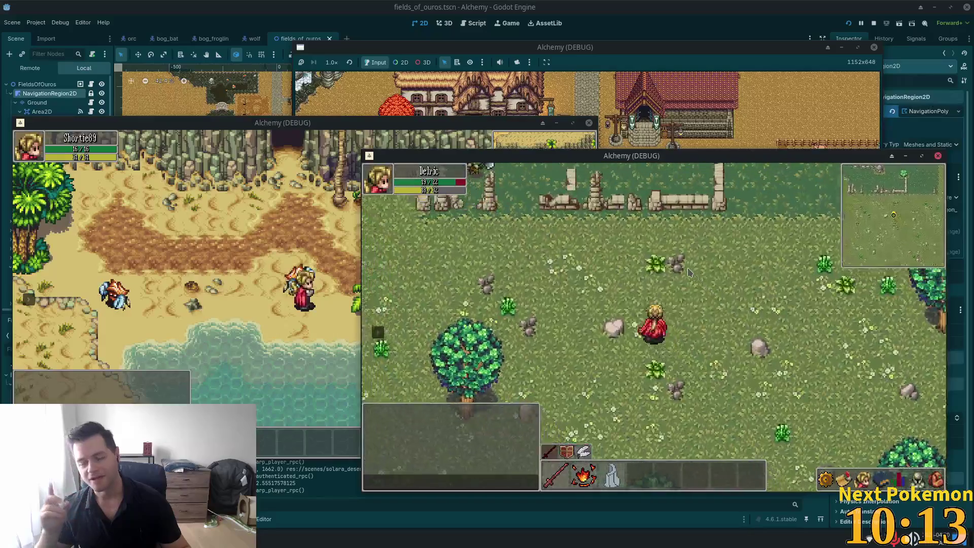
key(a)
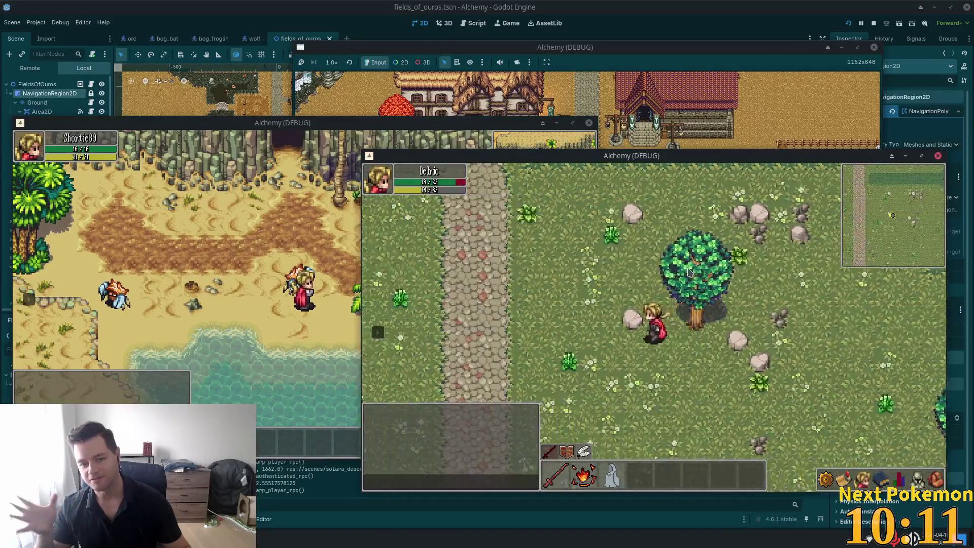
key(s)
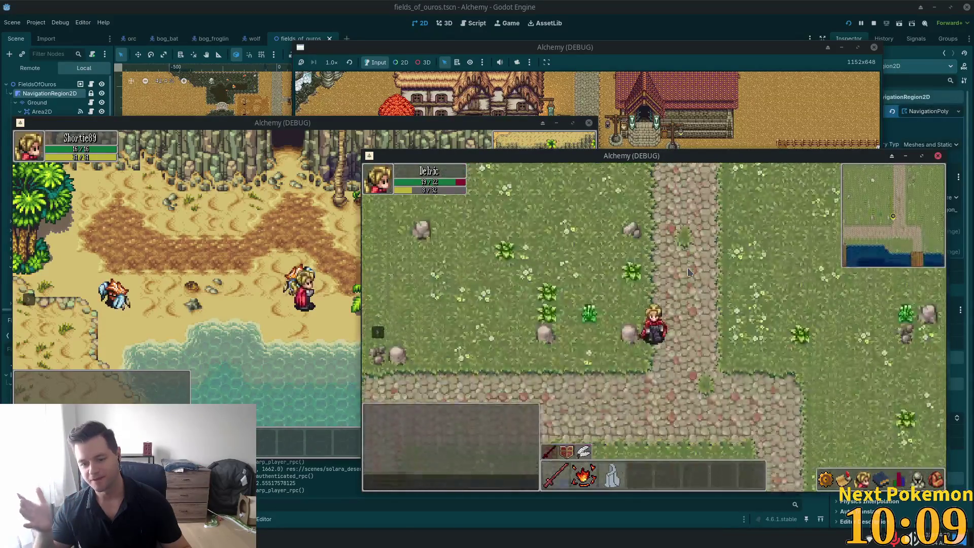
key(s)
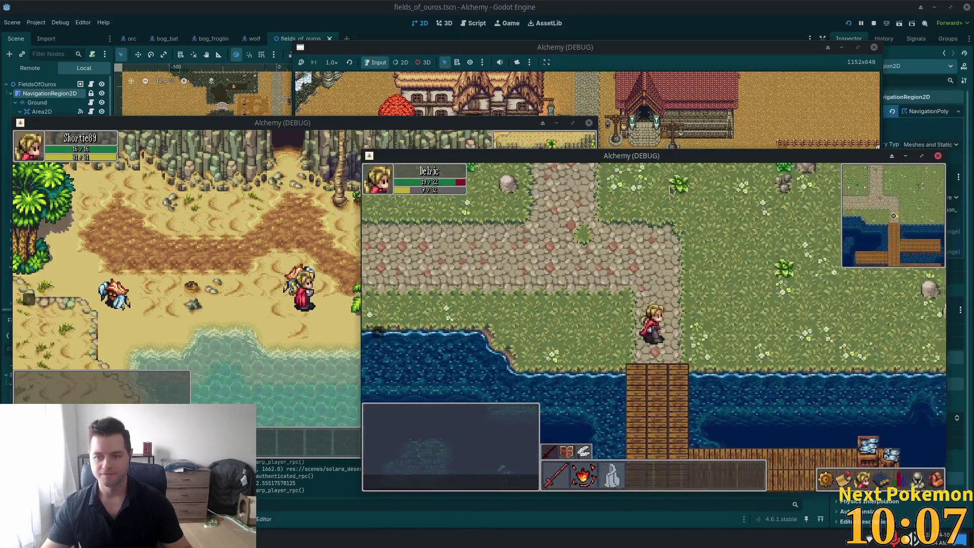
key(s)
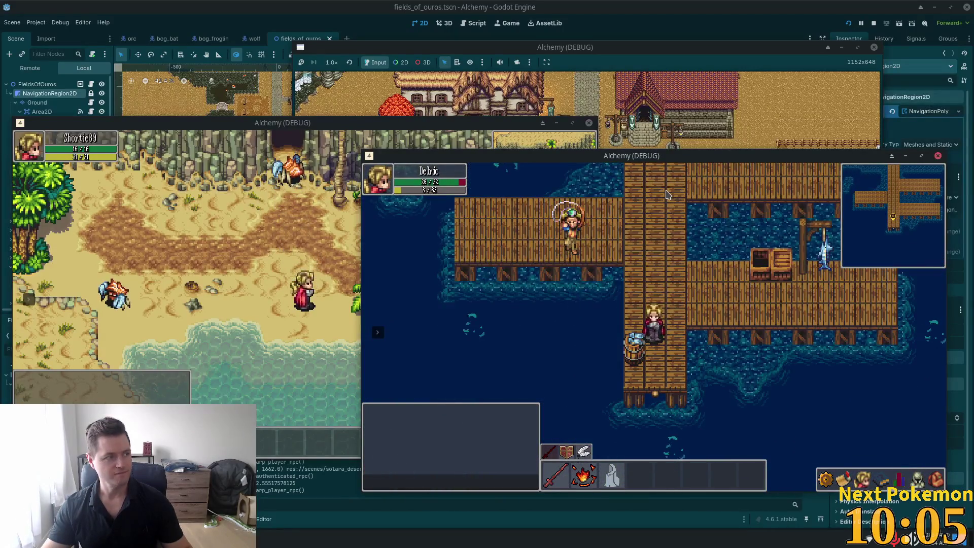
- Walk Delric north from the docks up the path into Ouros town and the bank
key(w)
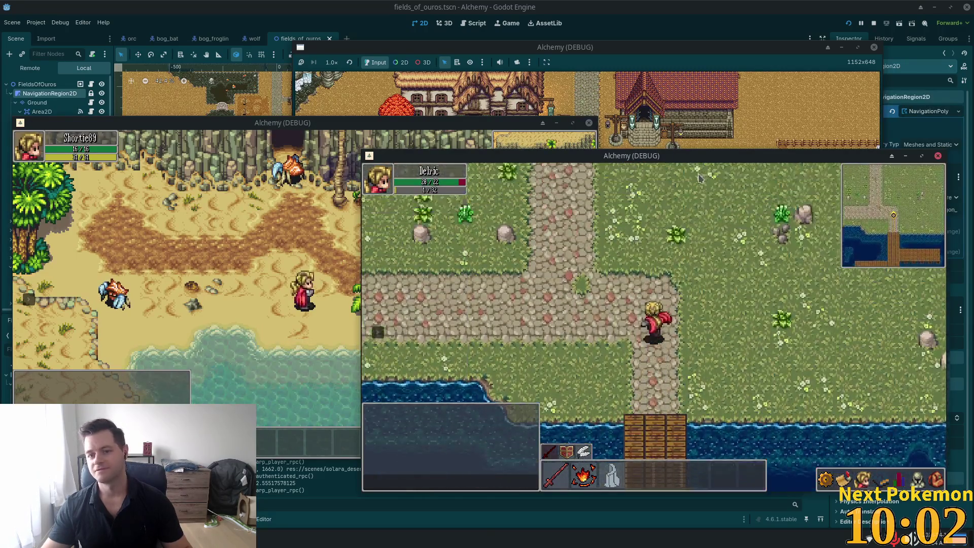
key(w)
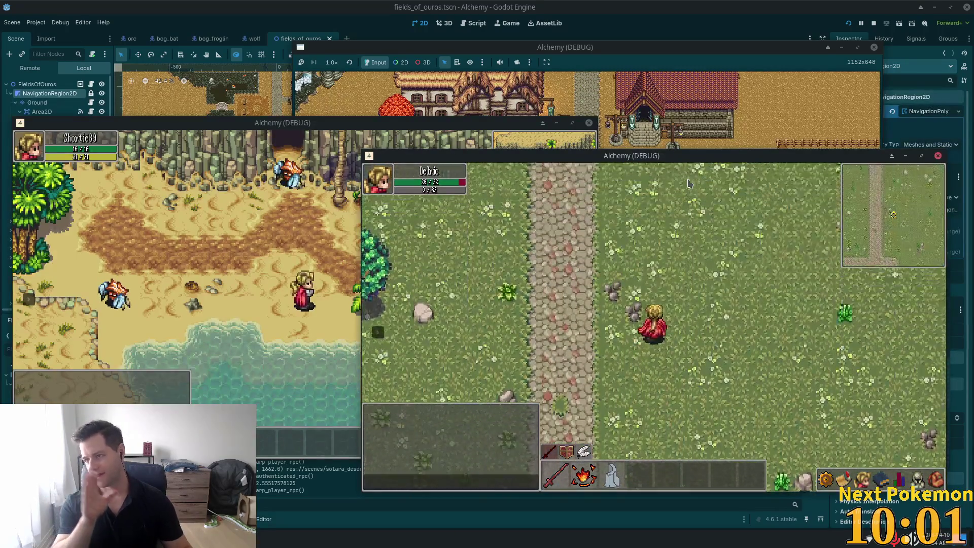
key(w)
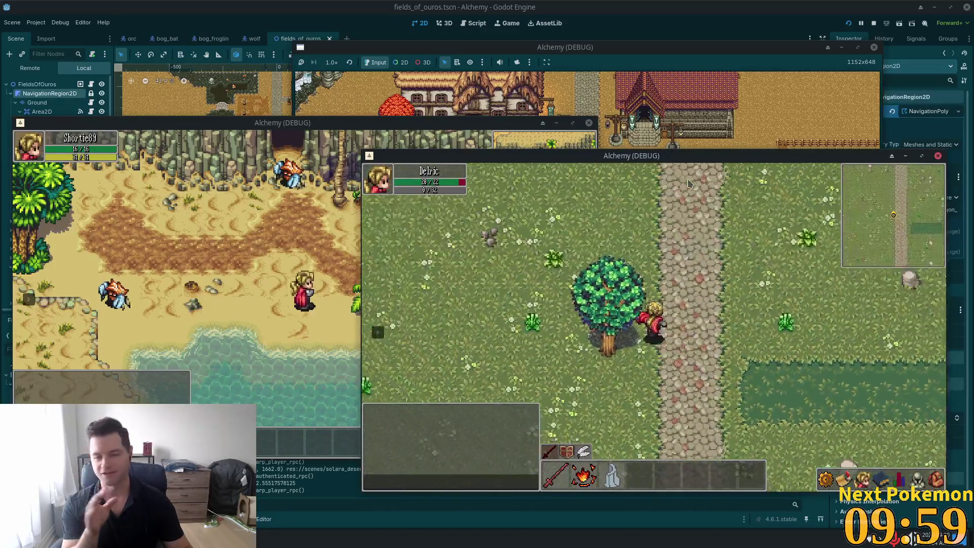
key(w)
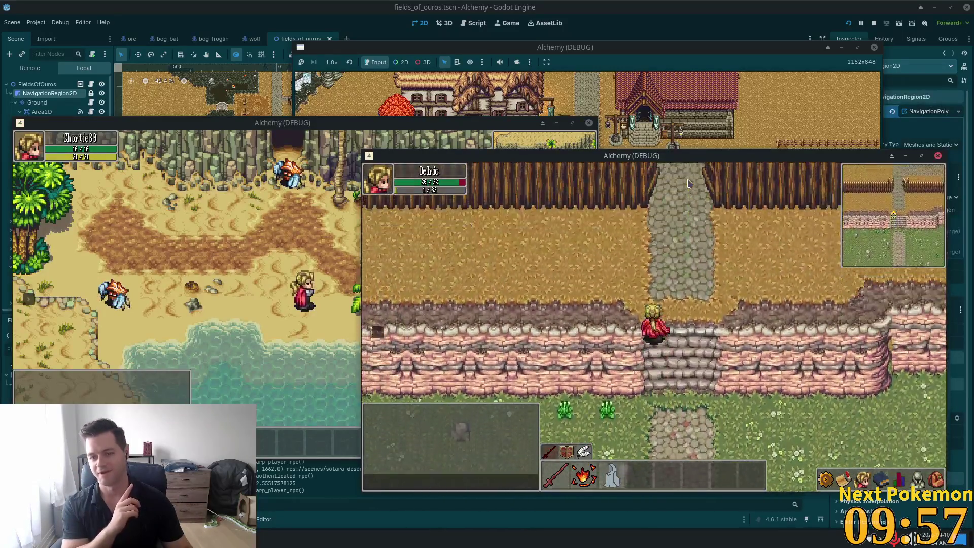
key(w)
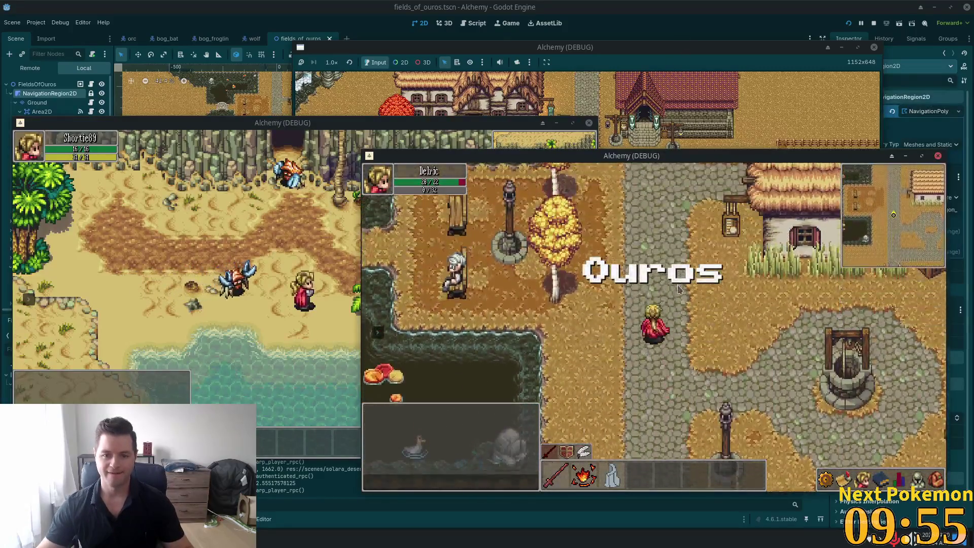
key(w)
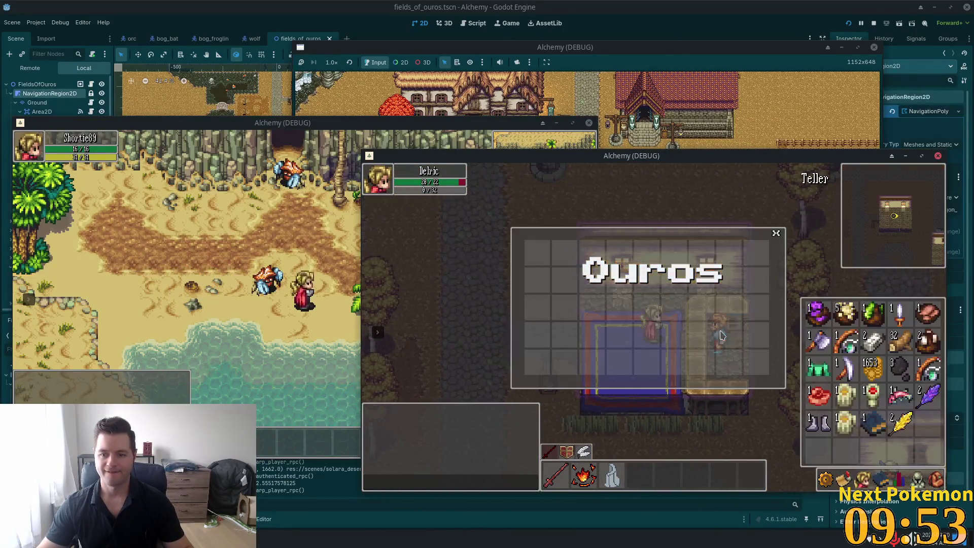
- Leave the bank and head north past the crossroads and inn into Etheros Forest
key(s)
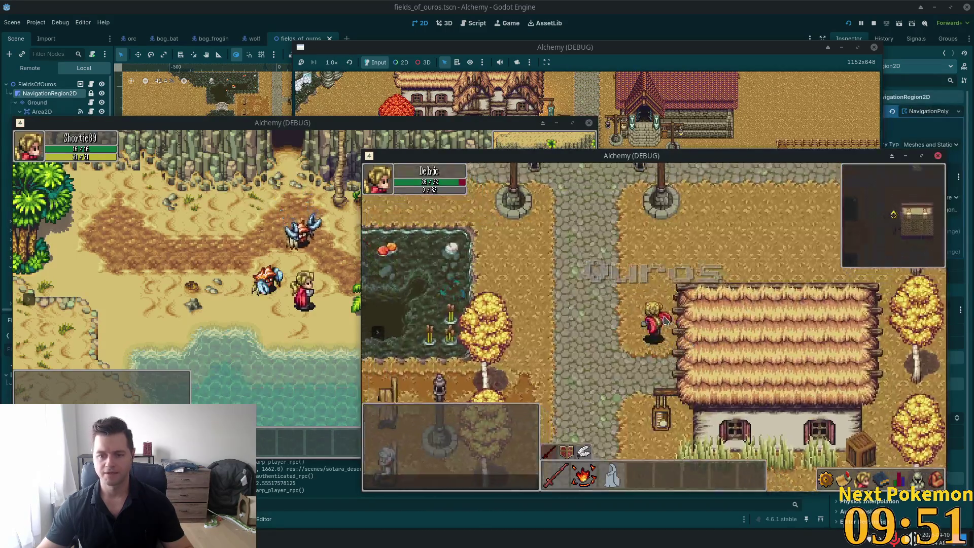
key(s)
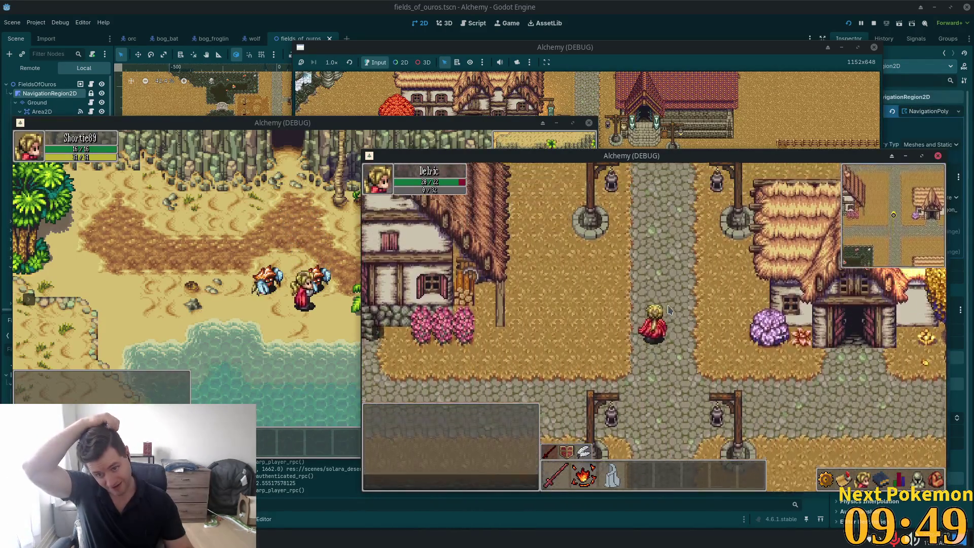
key(w)
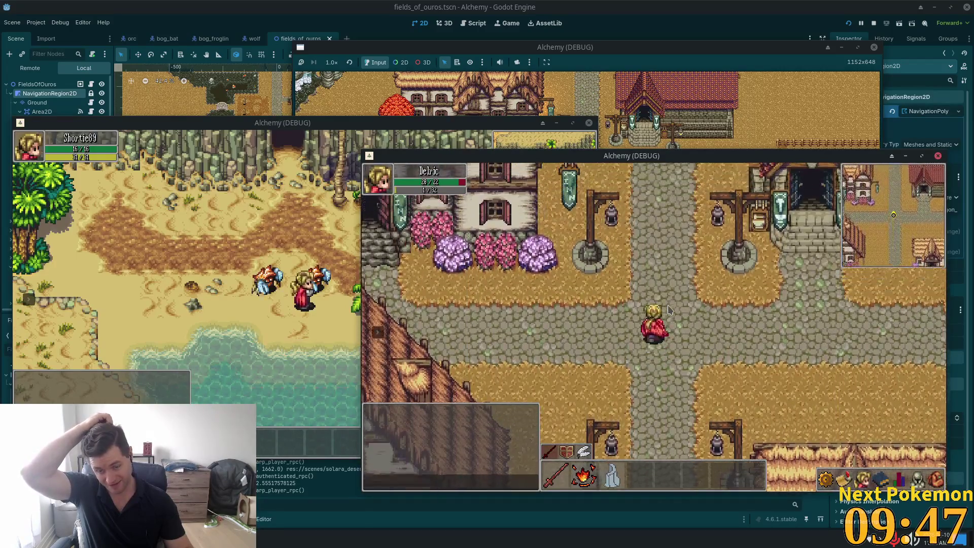
key(w)
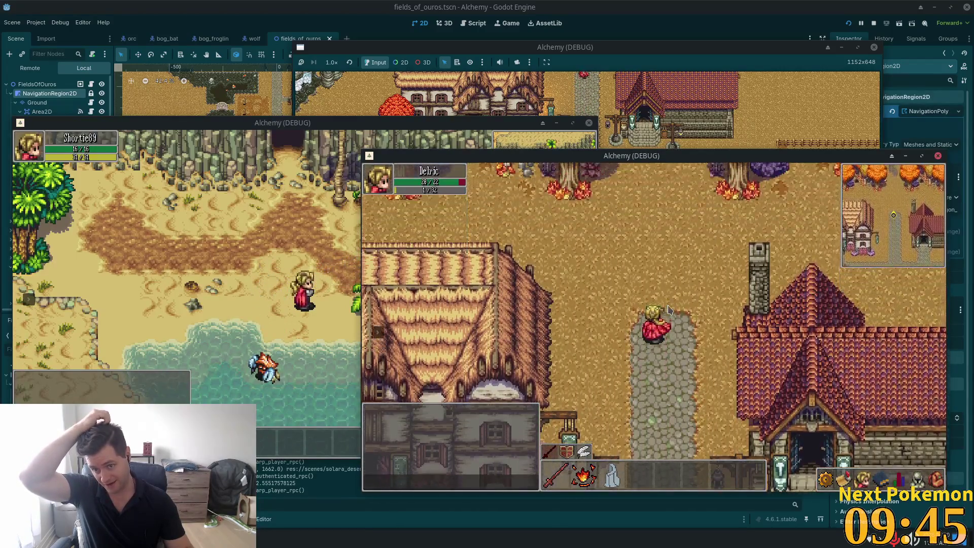
key(w)
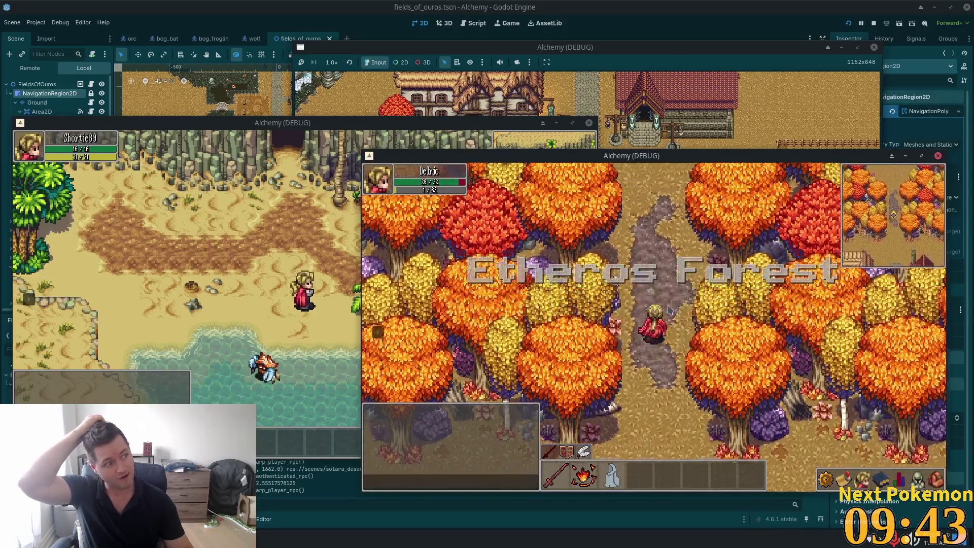
- Explore the forest, crossing the open field east and heading south through the autumn trees
key(s)
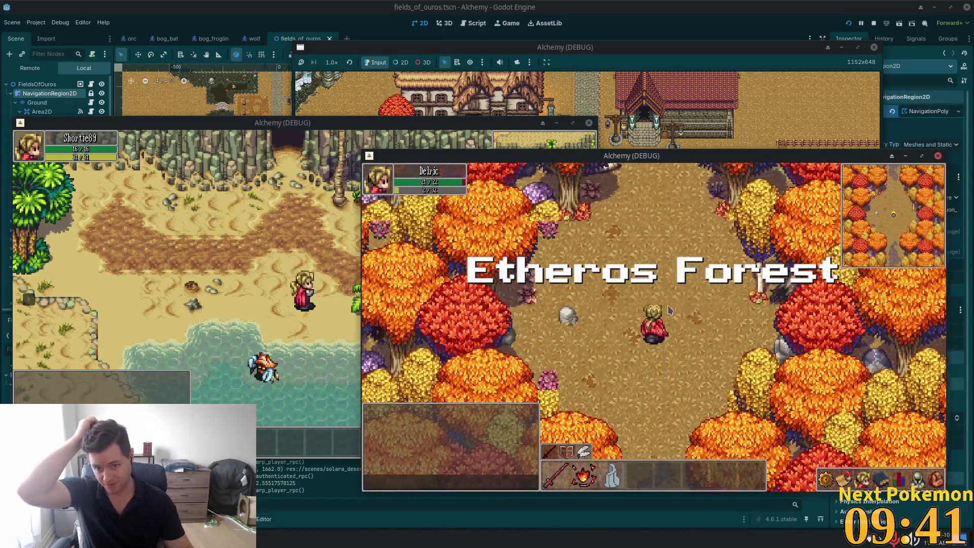
key(w)
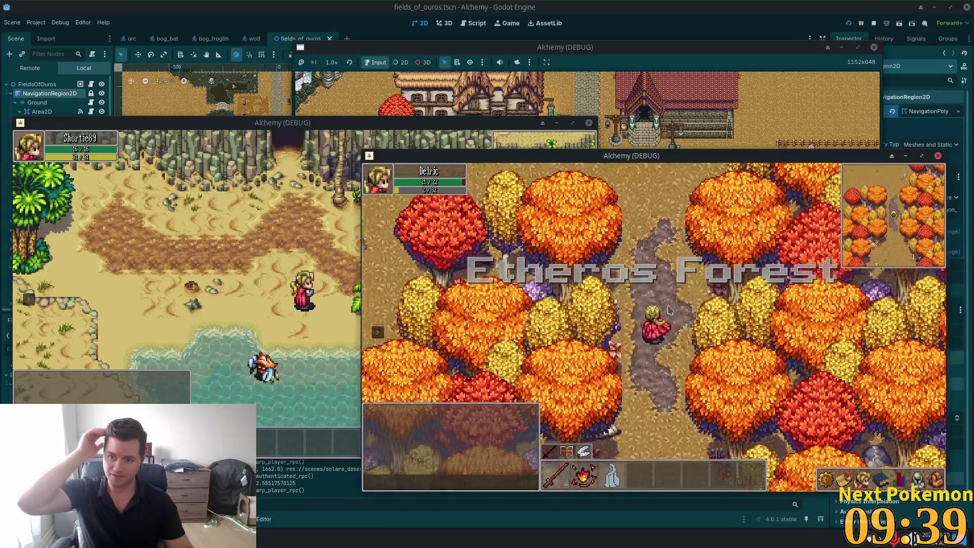
key(w)
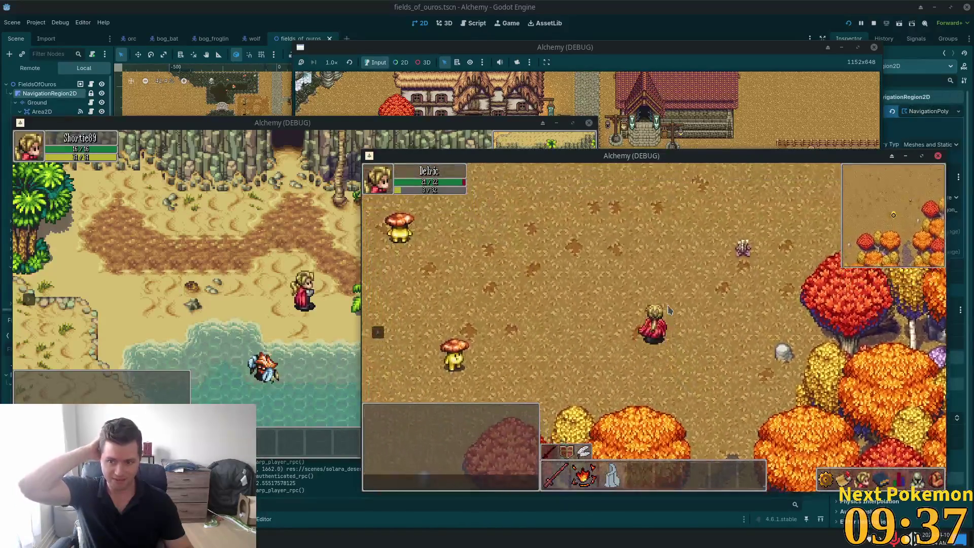
key(d)
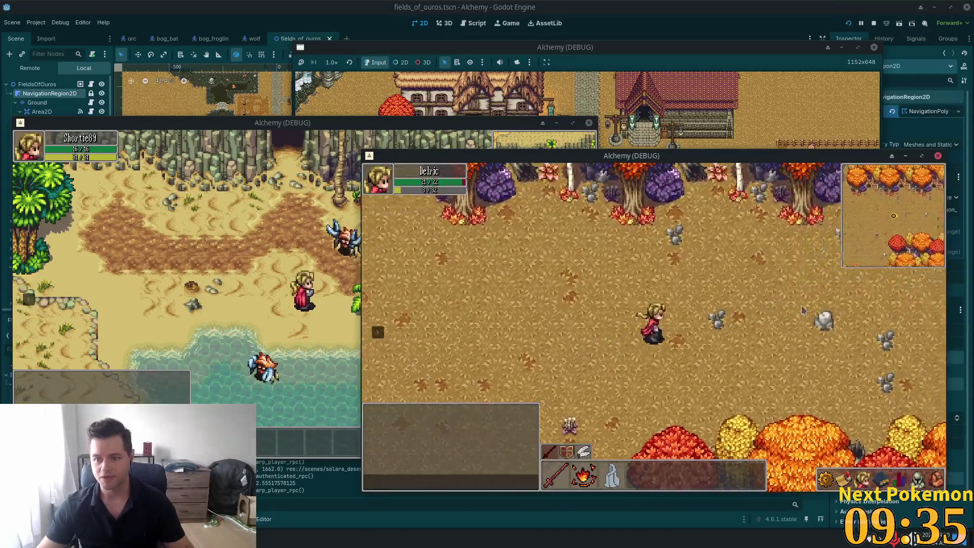
key(d)
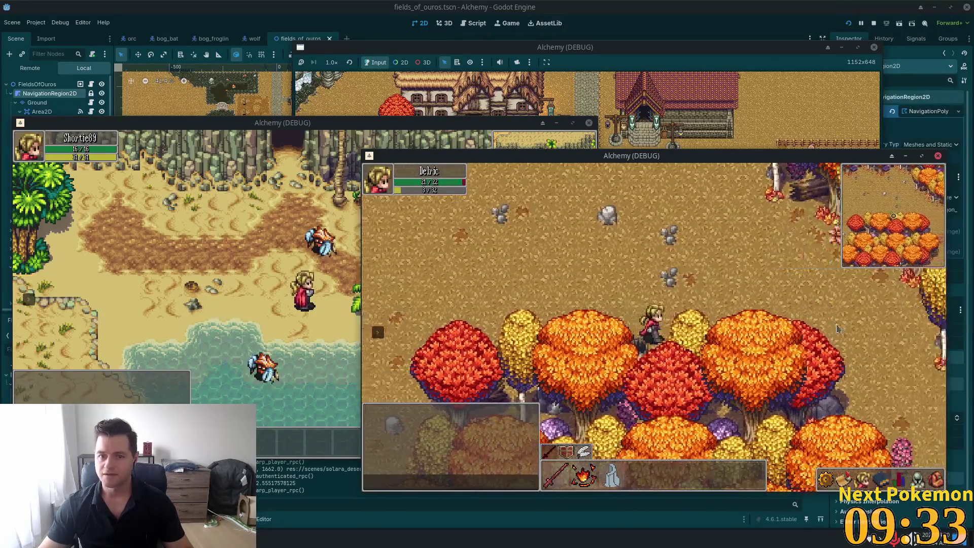
key(s)
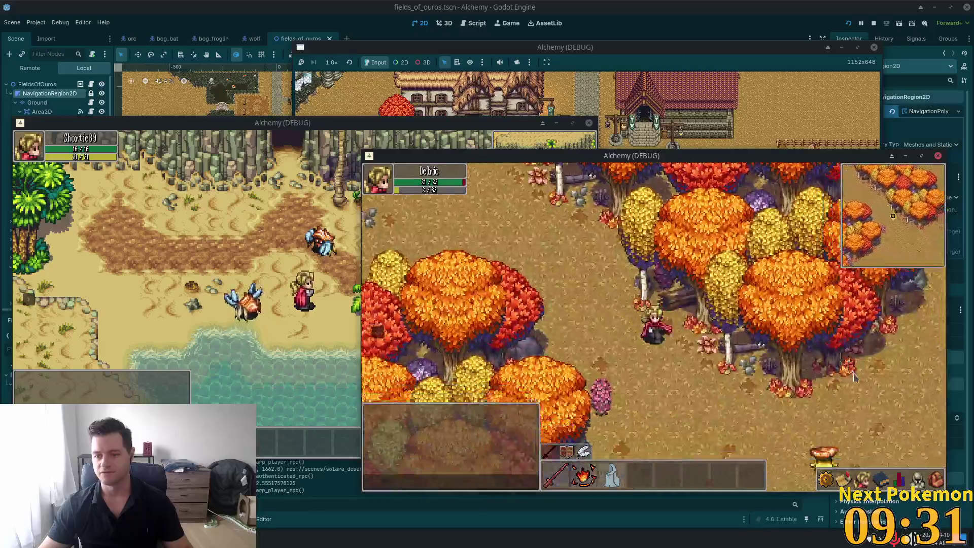
- Fight a Shroomer with sword swings and a bow shot
key(a)
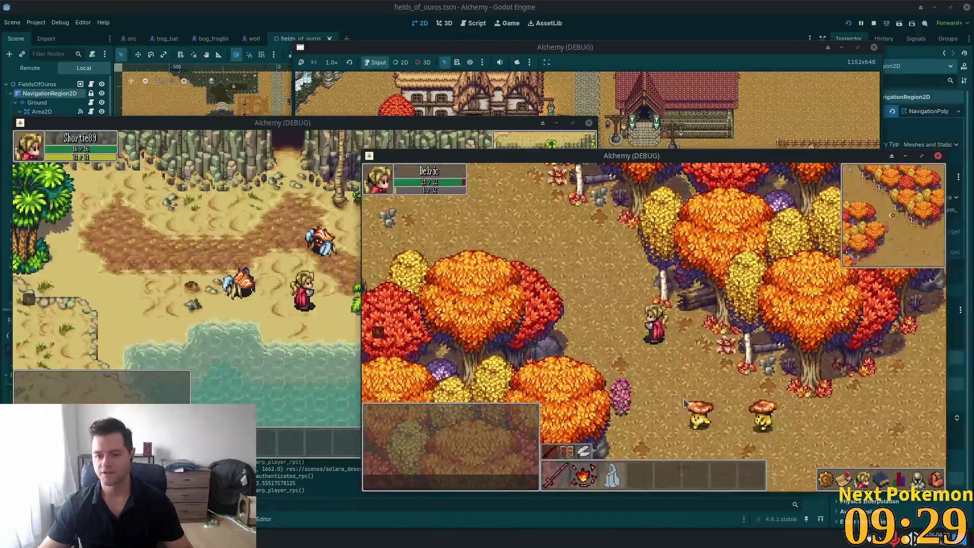
key(a)
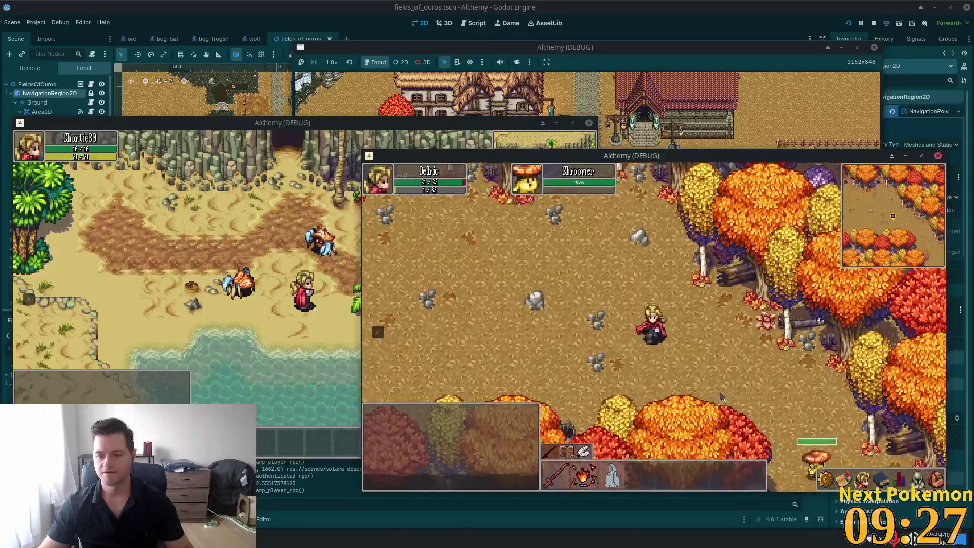
key(a)
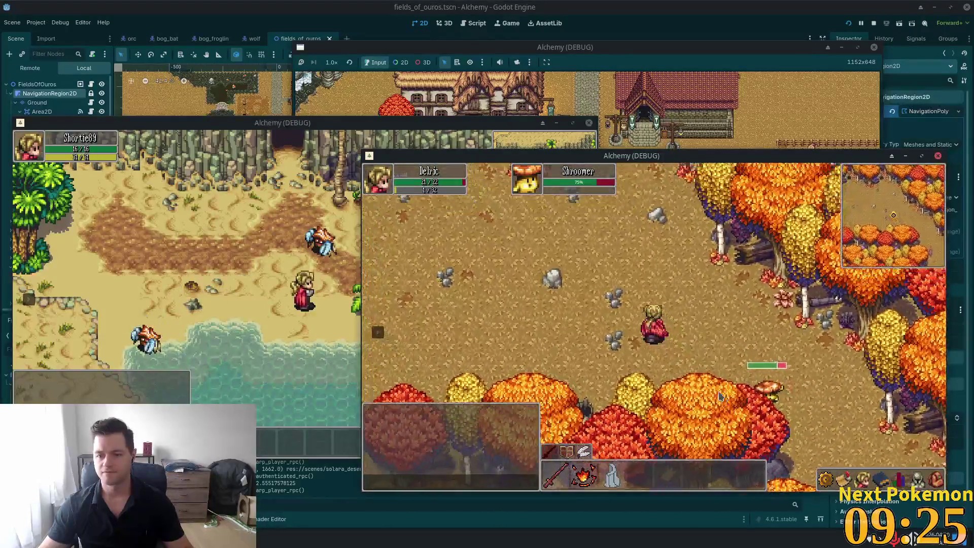
key(w)
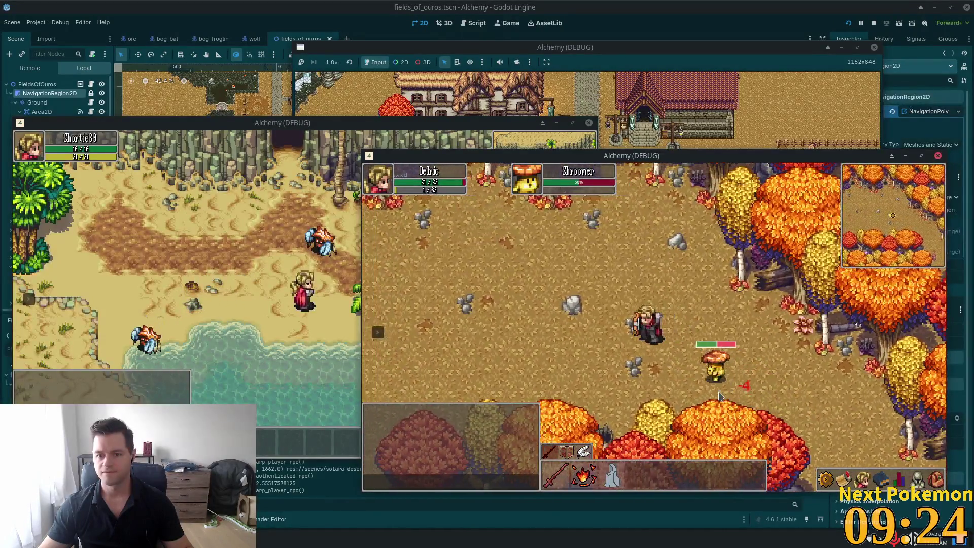
key(a)
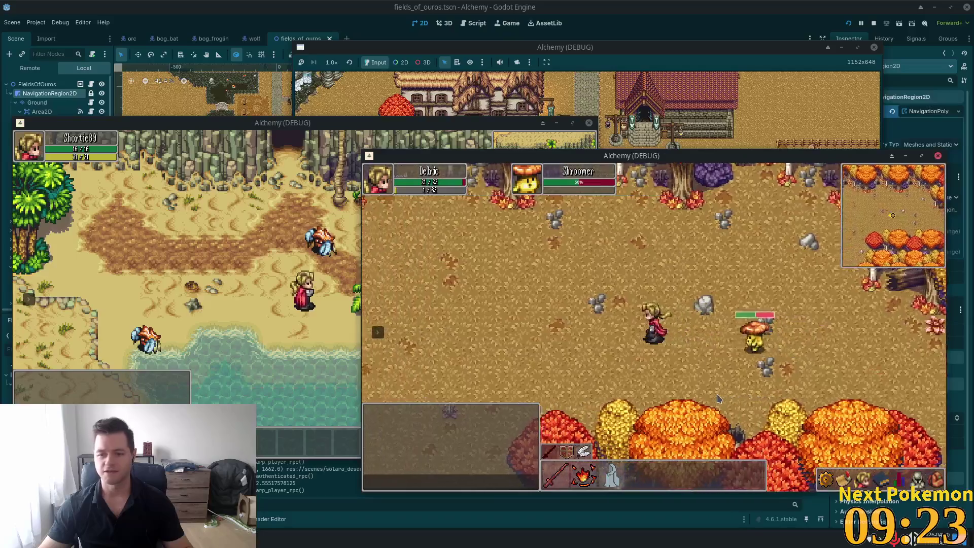
key(a)
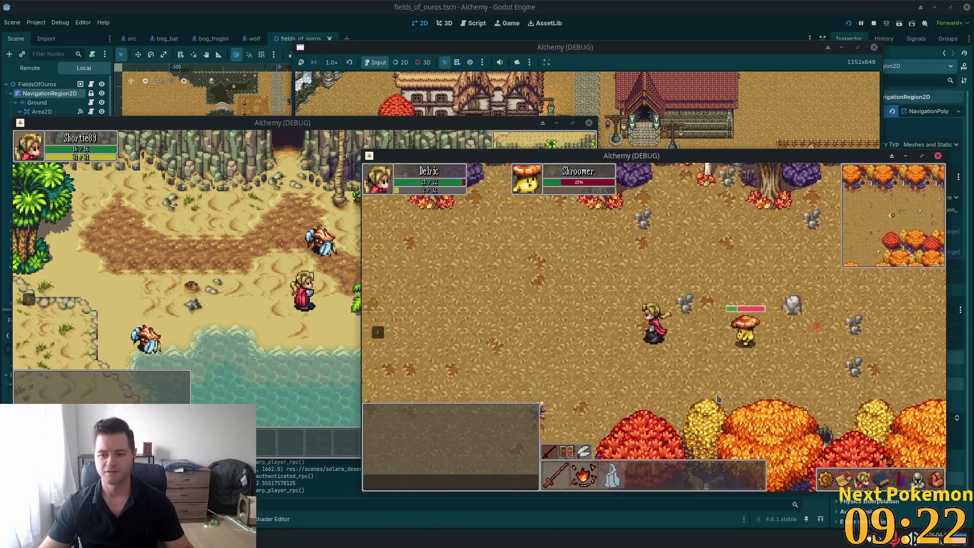
key(a)
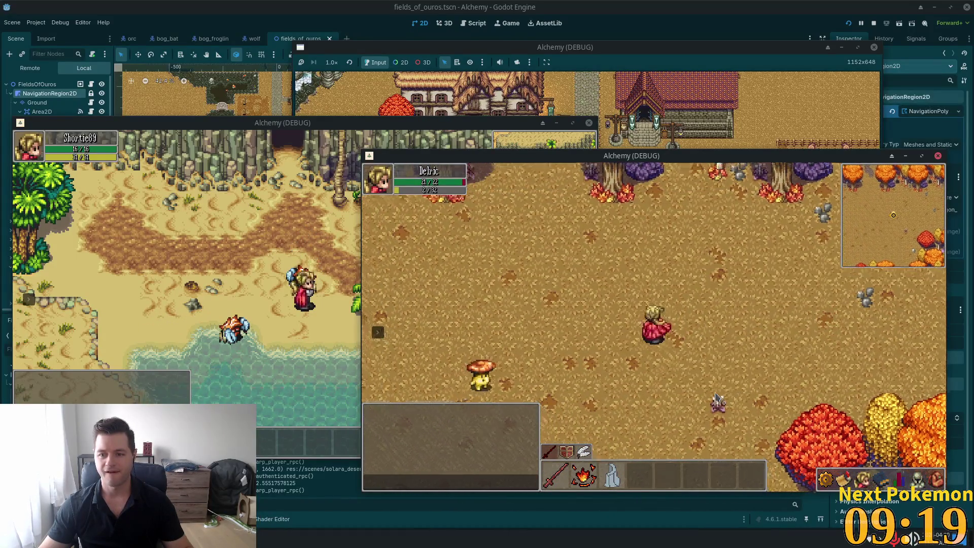
- Wander in every diagonal direction through the autumn trees, then south into open ground
key(w)
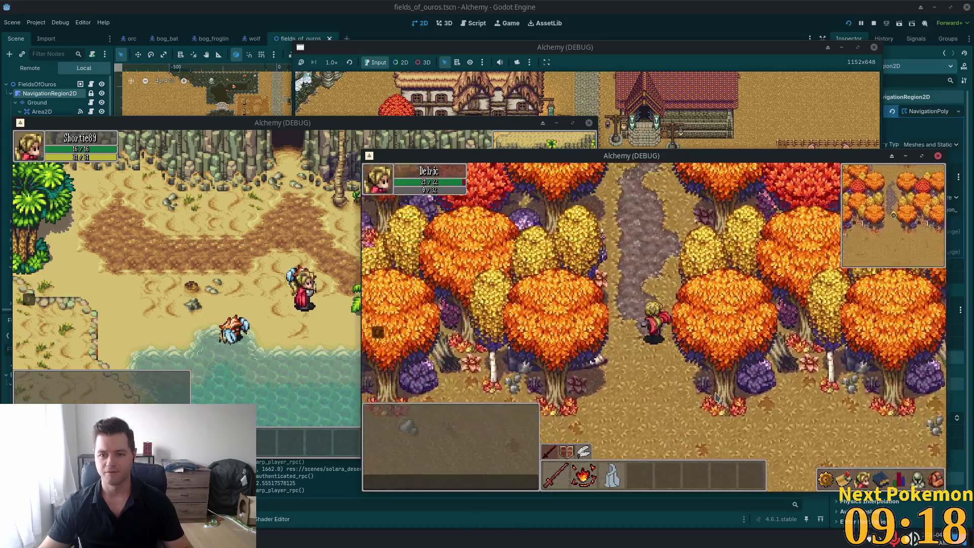
key(w)
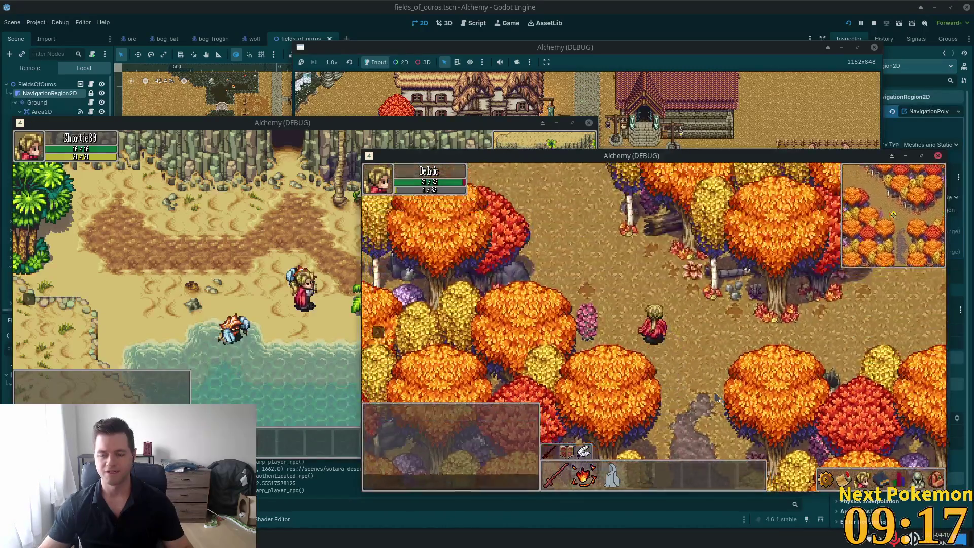
key(w+a)
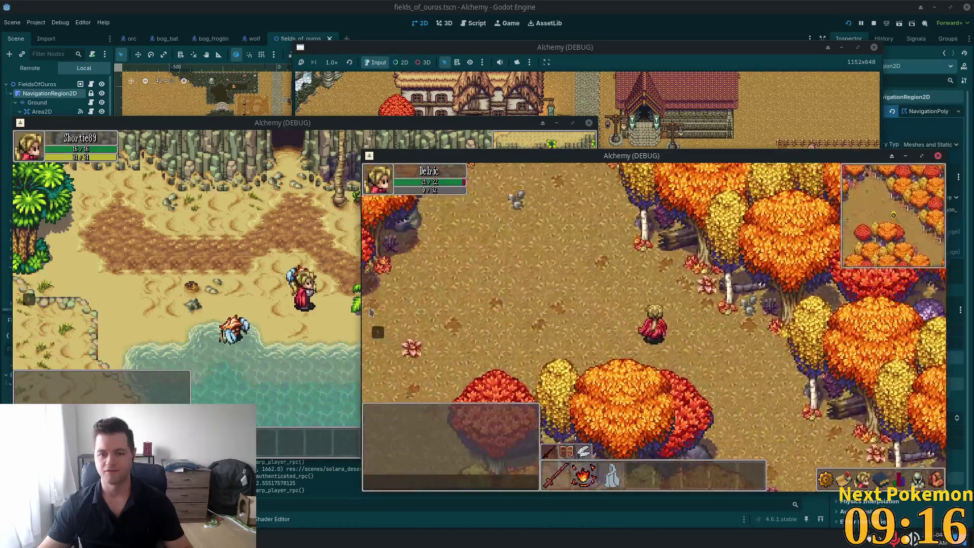
key(w+a)
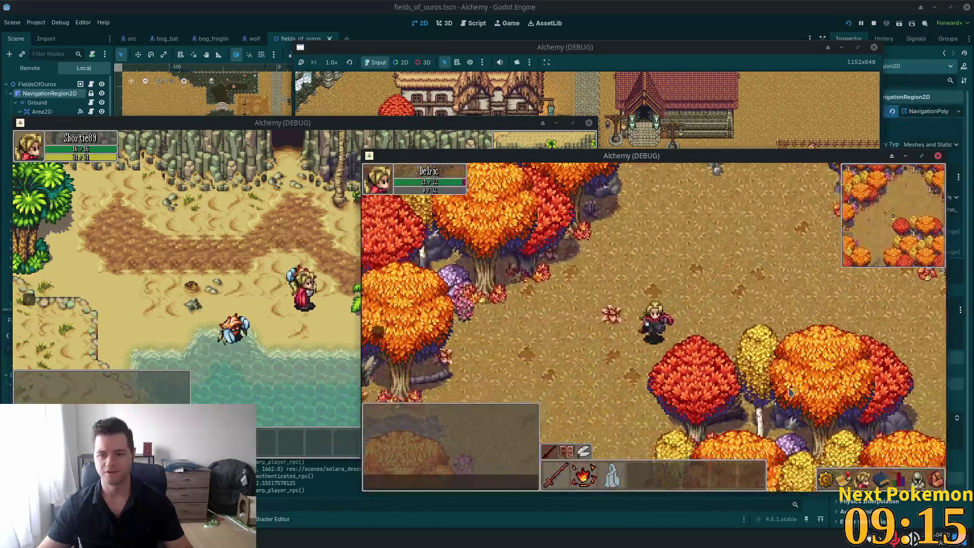
key(s+a)
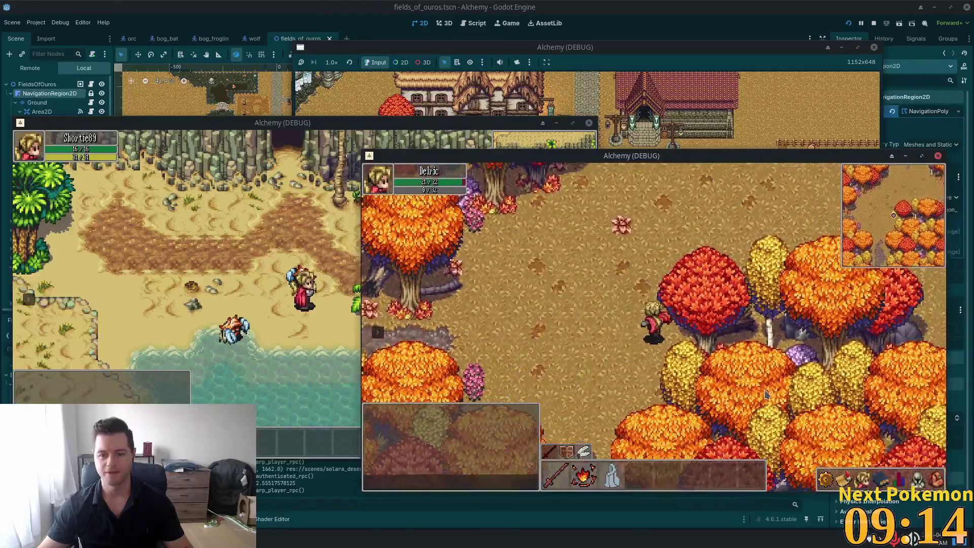
key(w+d)
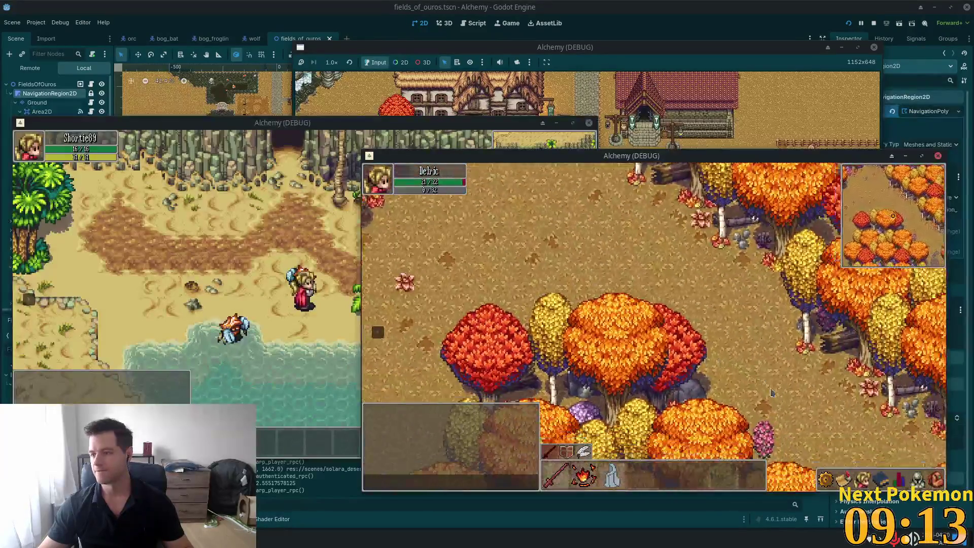
key(s+d)
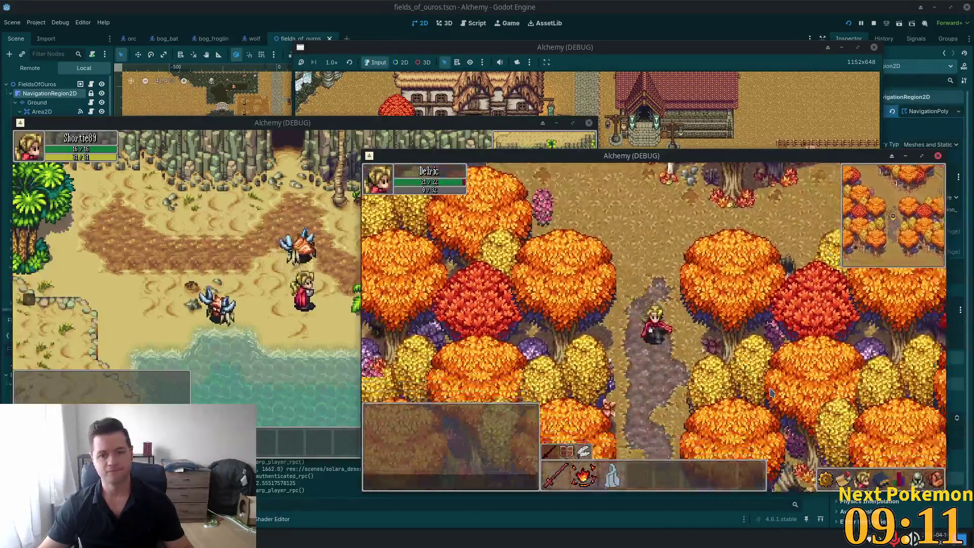
key(s)
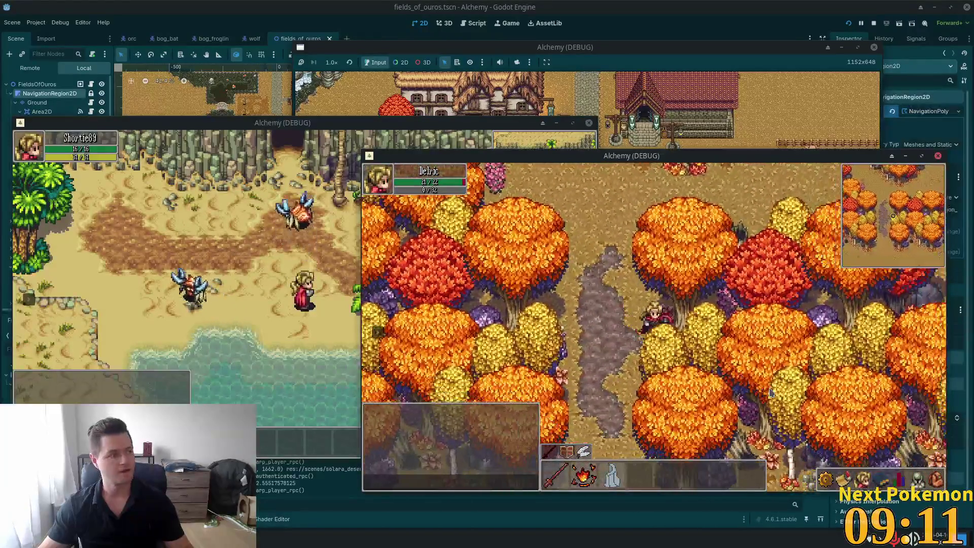
key(s)
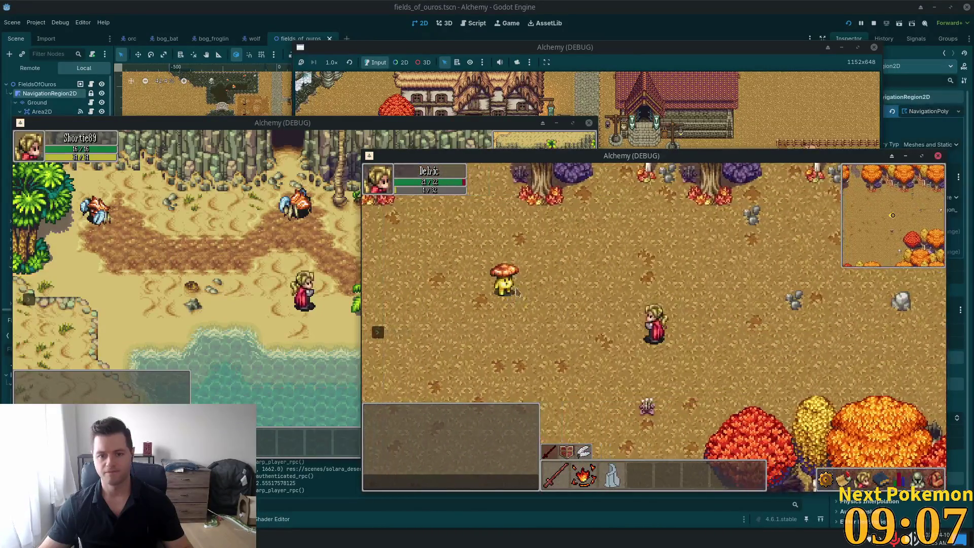
- Approach another Shroomer near the autumn trees, then stop the game with F8
key(Tab)
key(d)
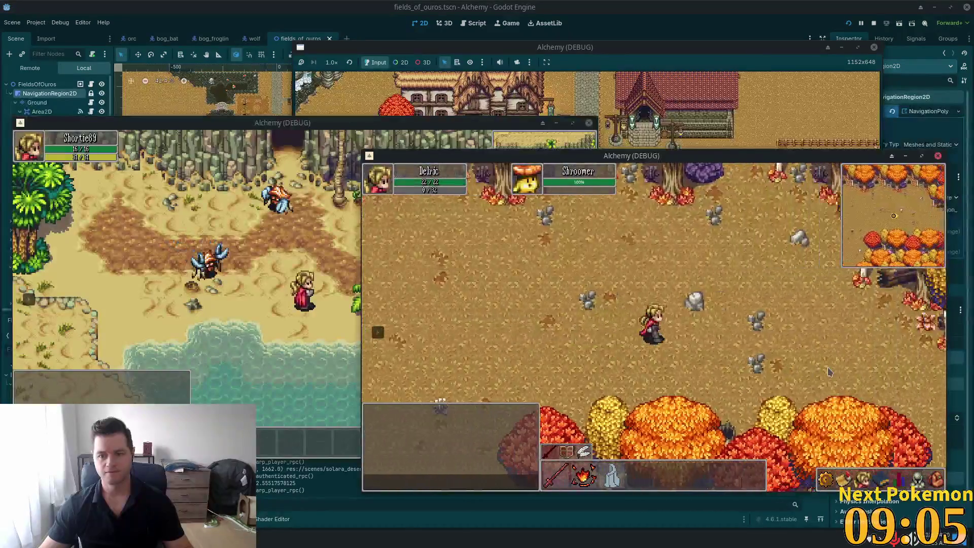
key(d)
key(s)
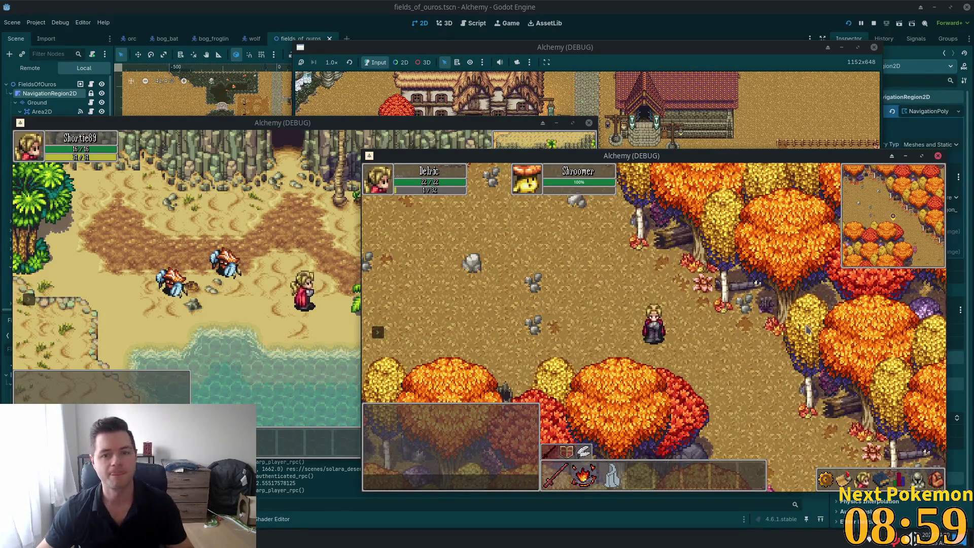
key(F8)
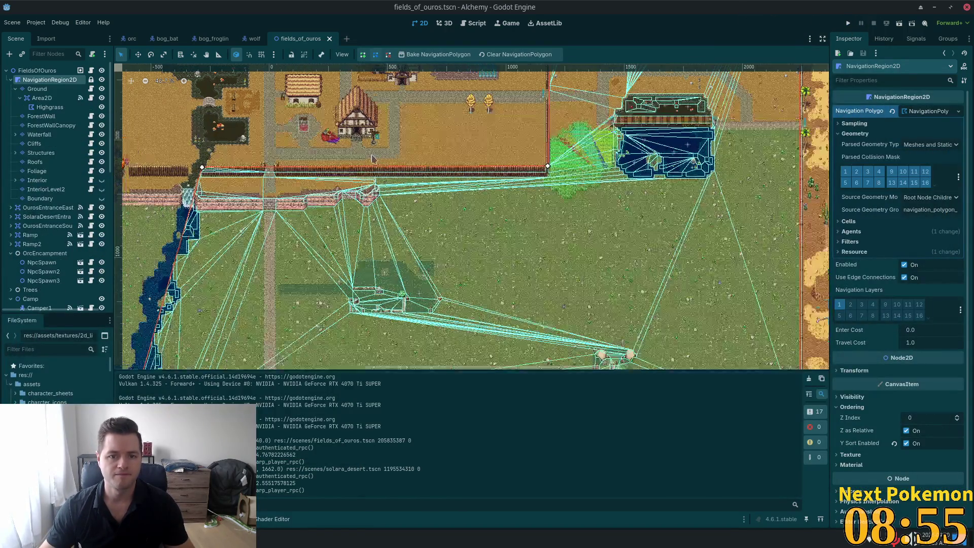
- Zoom out to show all of Ouros and close the orc, bog_bat, bog_froglin and wolf tabs
scroll(370, 159, down, 5)
mouse_move(399, 162)
mouse_down()
mouse_move(486, 243)
mouse_move(525, 299)
mouse_move(553, 223)
mouse_move(543, 279)
mouse_move(553, 257)
mouse_up()
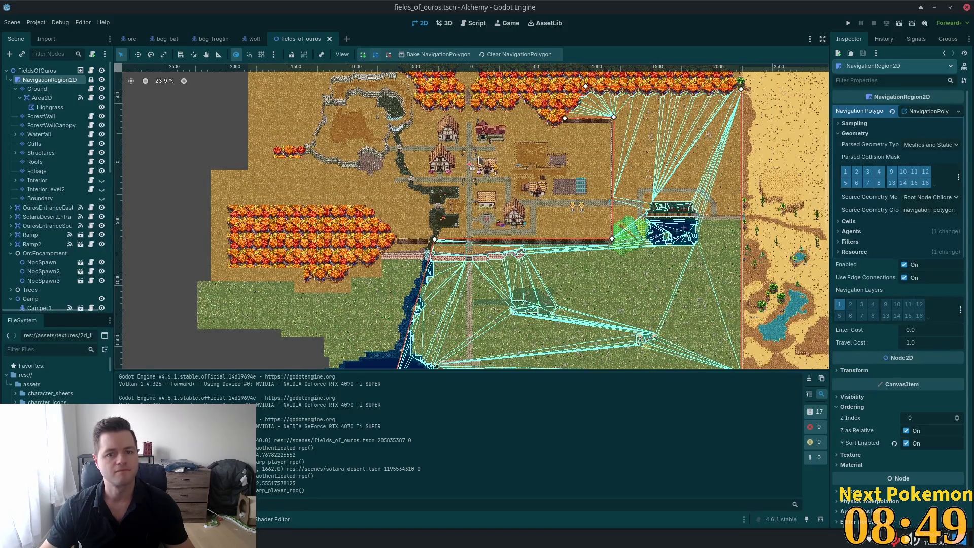
click(131, 38)
click(145, 39)
click(157, 39)
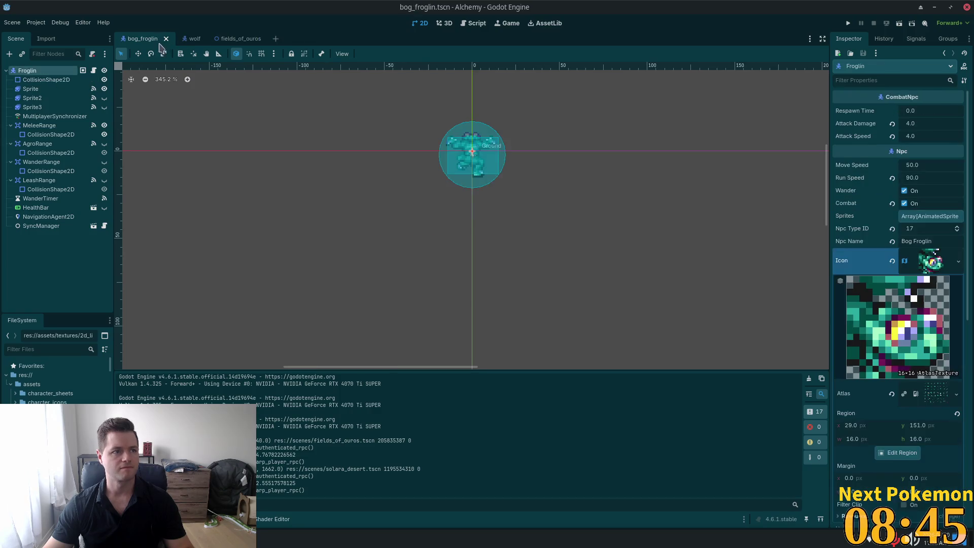
click(167, 39)
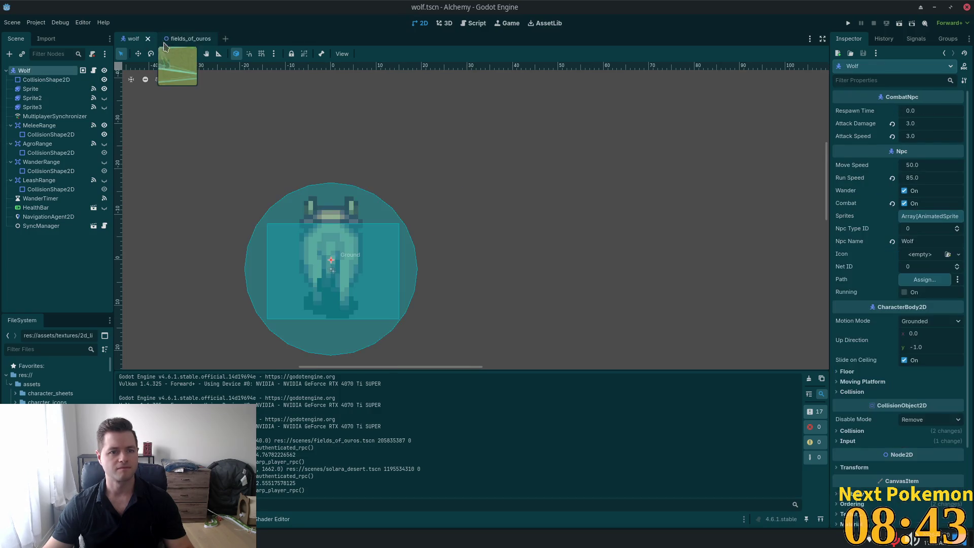
click(148, 39)
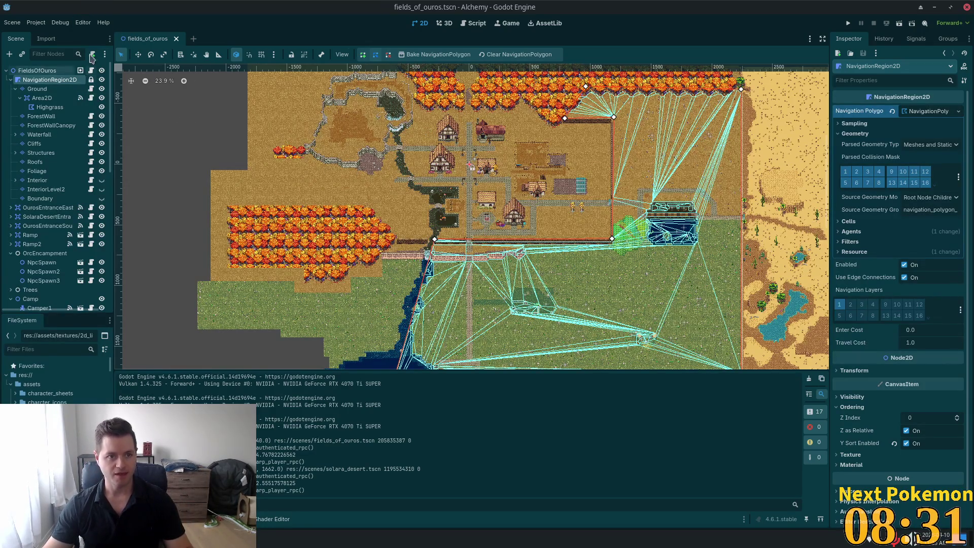
- Quick-open 'forest' to load etheros_forest.tscn, then select its ForestSlimes node
key(ctrl+shift+o)
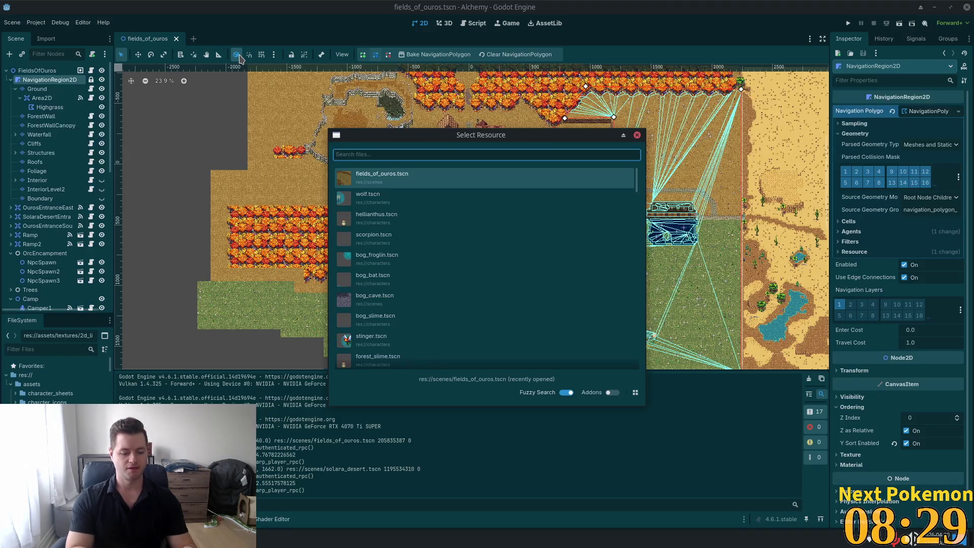
text(forest)
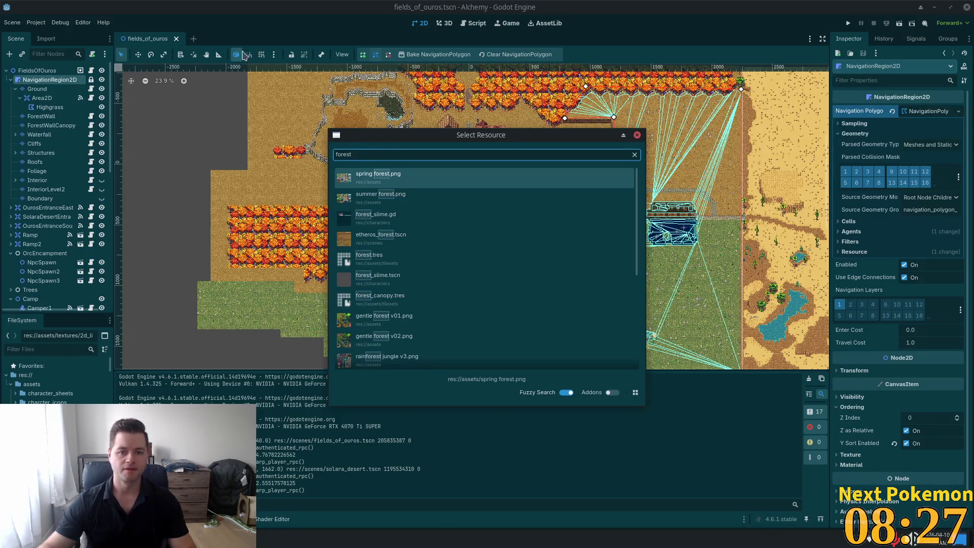
double_click(467, 236)
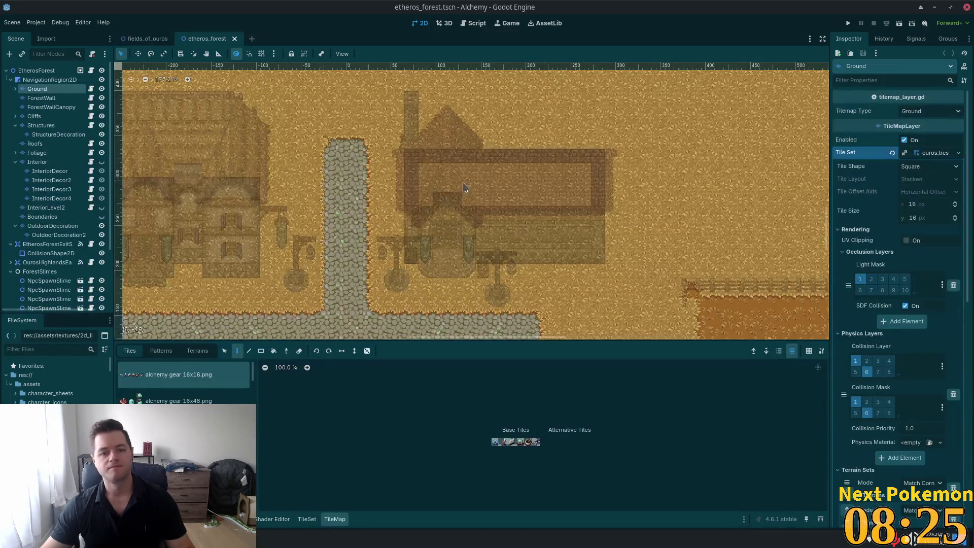
scroll(449, 195, down, 3)
scroll(430, 227, up, 5)
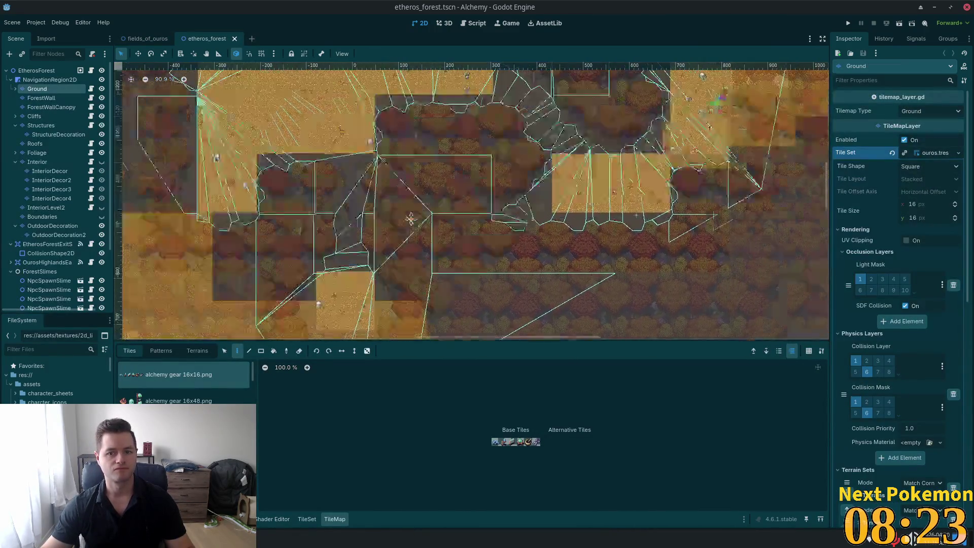
scroll(547, 223, up, 5)
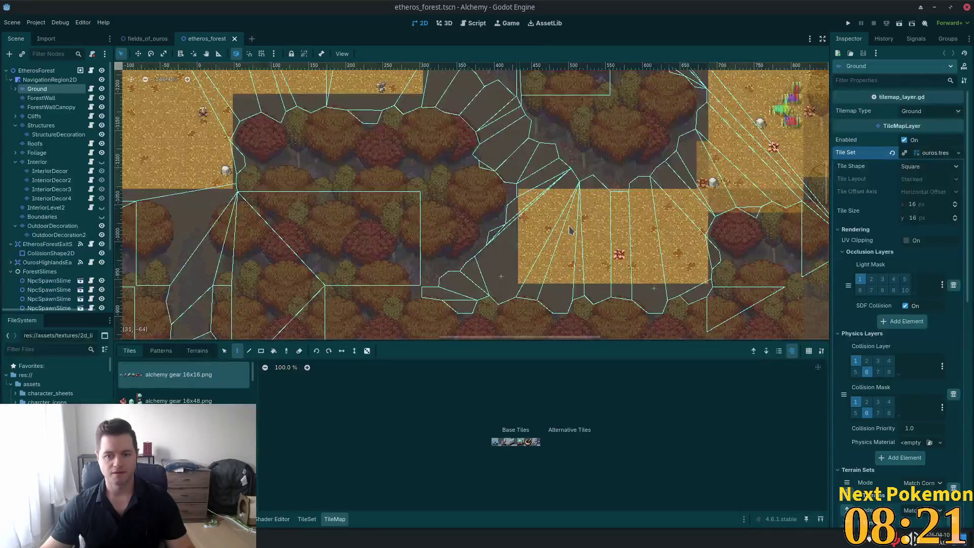
scroll(61, 203, down, 3)
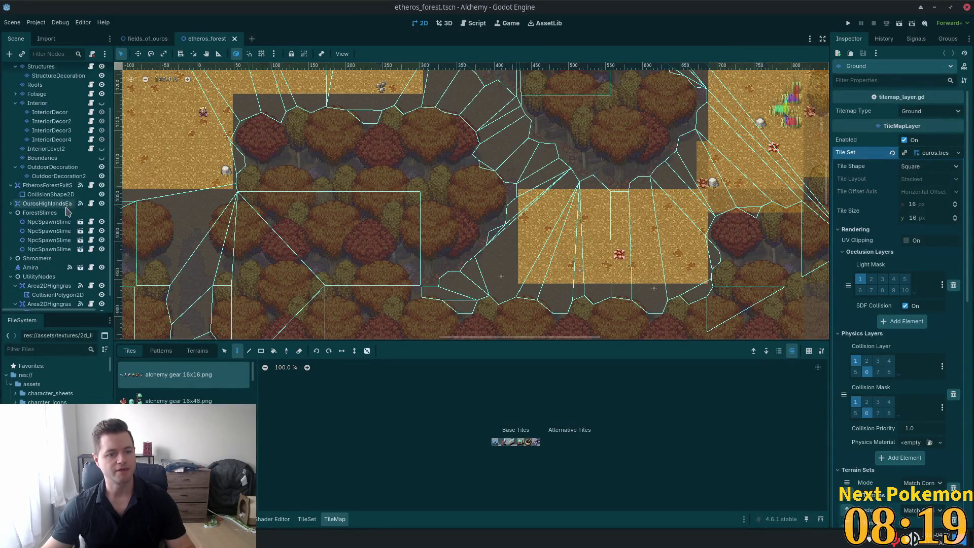
click(45, 198)
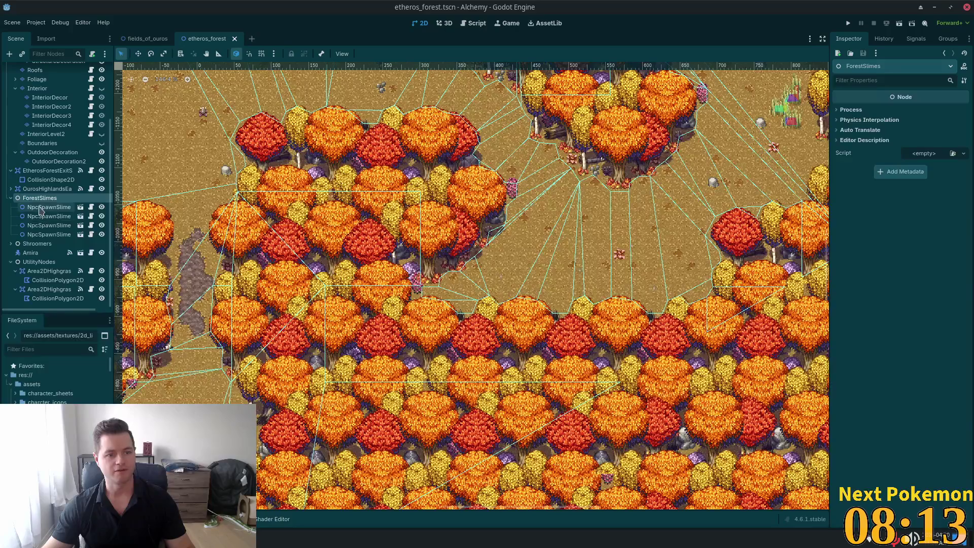
- Select the forest slime spawners and pan to view more of the forest
click(41, 208)
shift+click(53, 234)
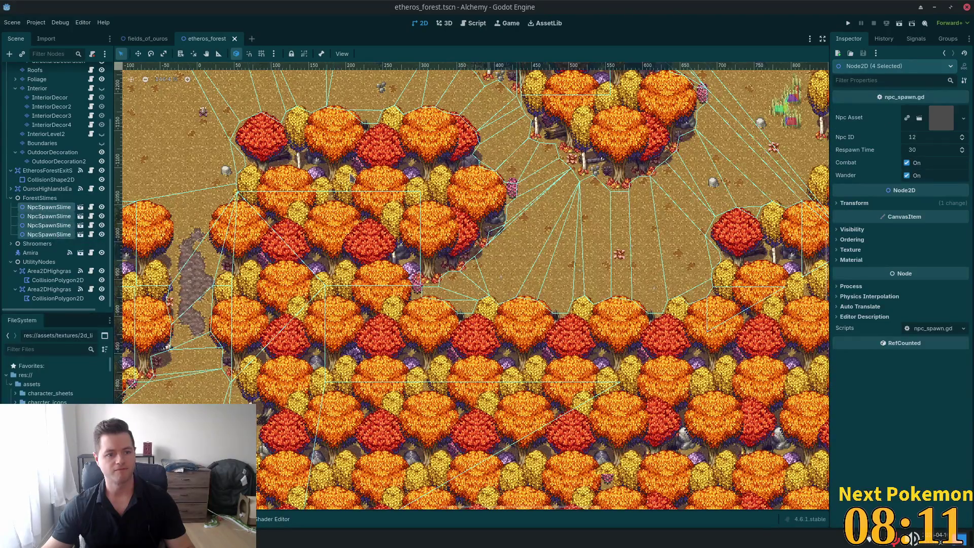
scroll(351, 177, down, 2)
scroll(152, 189, up, 10)
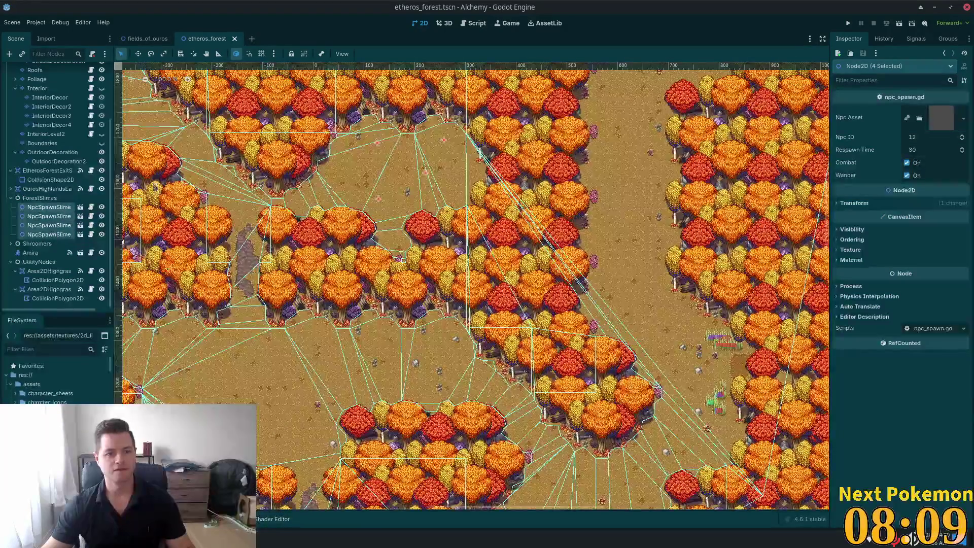
mouse_move(594, 435)
mouse_down()
mouse_move(458, 193)
mouse_move(454, 201)
mouse_up()
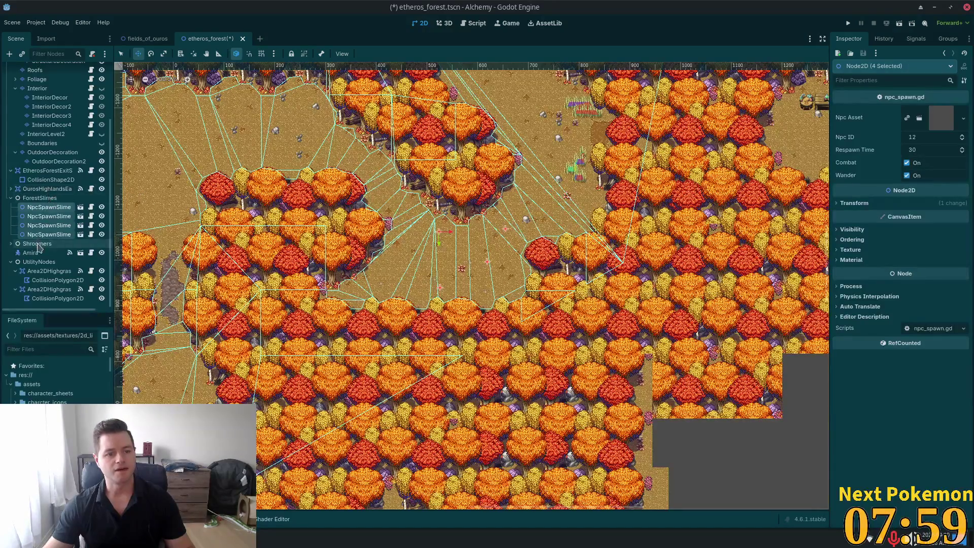
- Expand the Shroomers group and select all four of its spawners
click(11, 244)
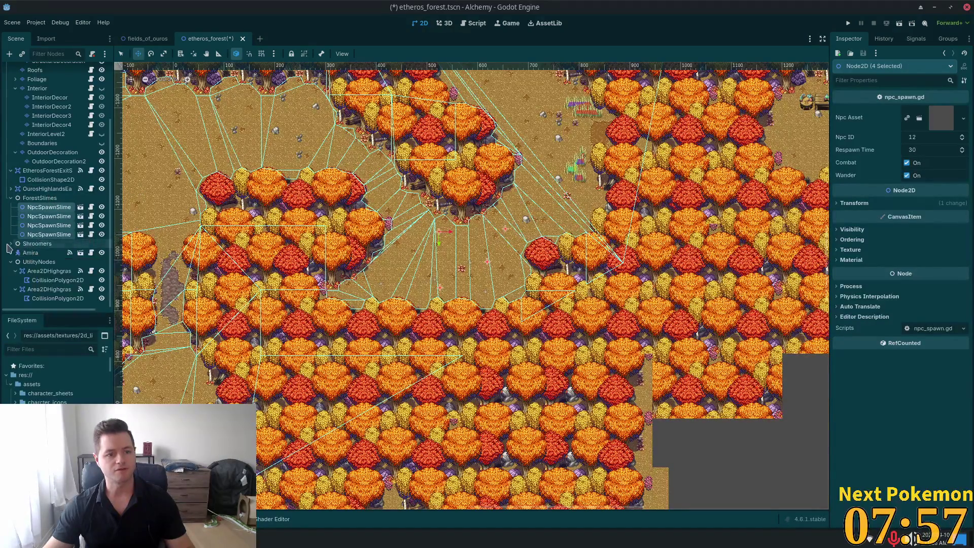
click(44, 253)
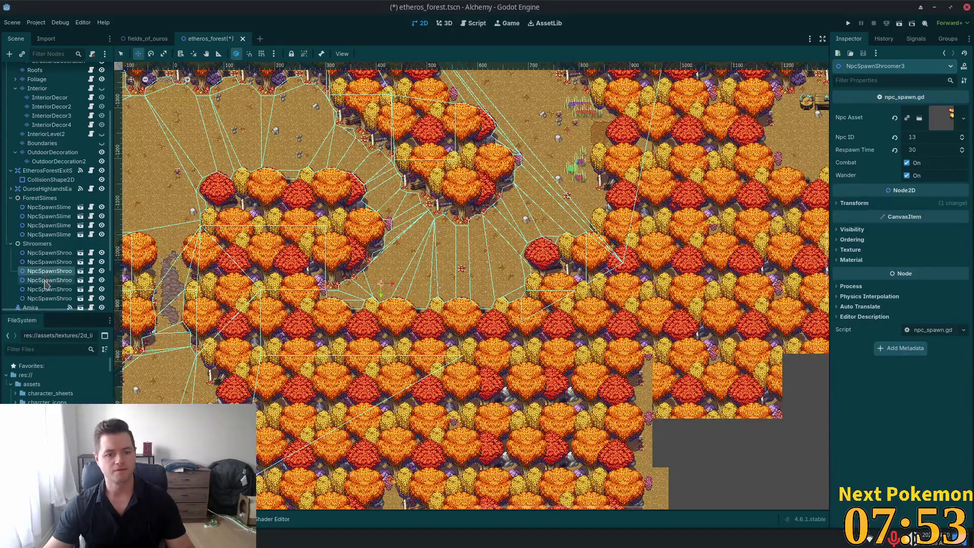
ctrl+click(46, 281)
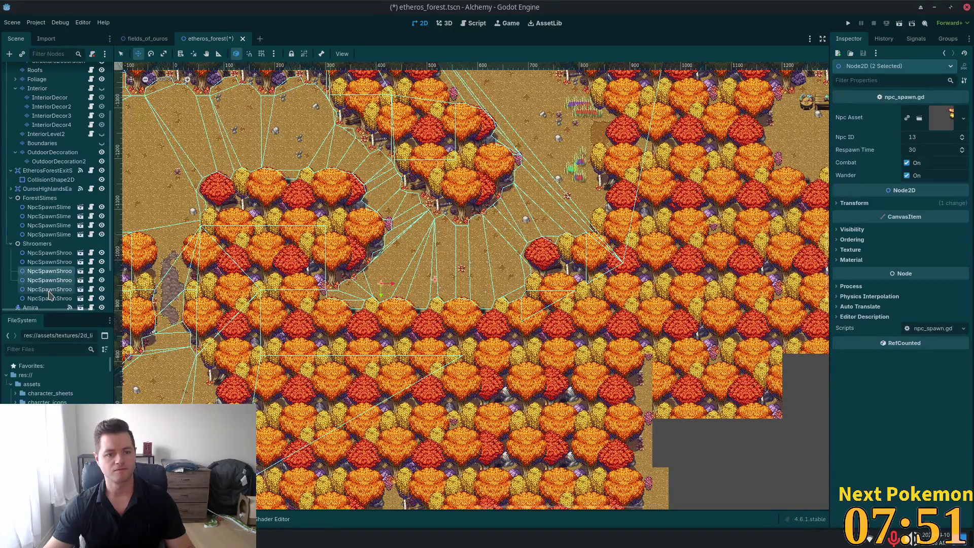
ctrl+click(50, 290)
ctrl+click(49, 299)
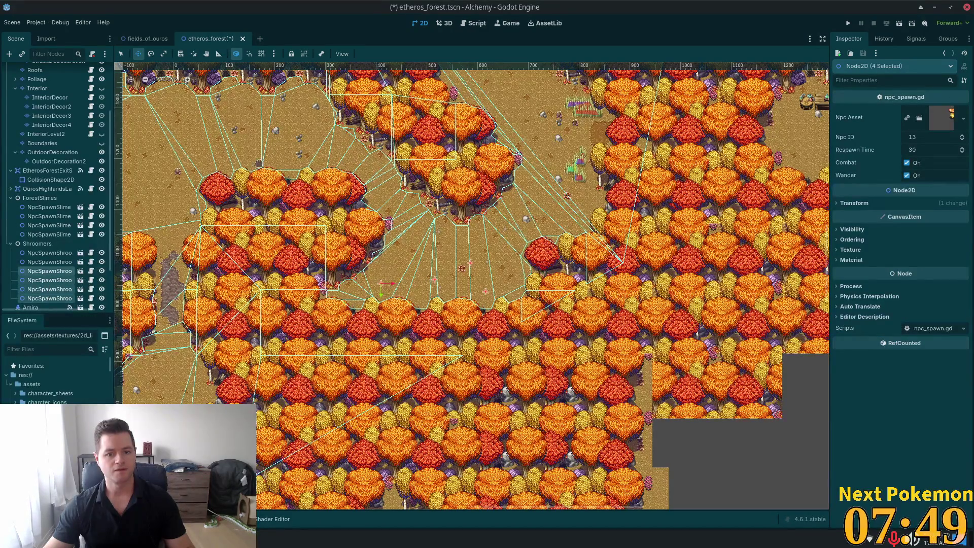
- Open the npc_spawn scene in a new tab, then return to etheros_forest
scroll(472, 286, up, 5)
scroll(472, 287, left, 3)
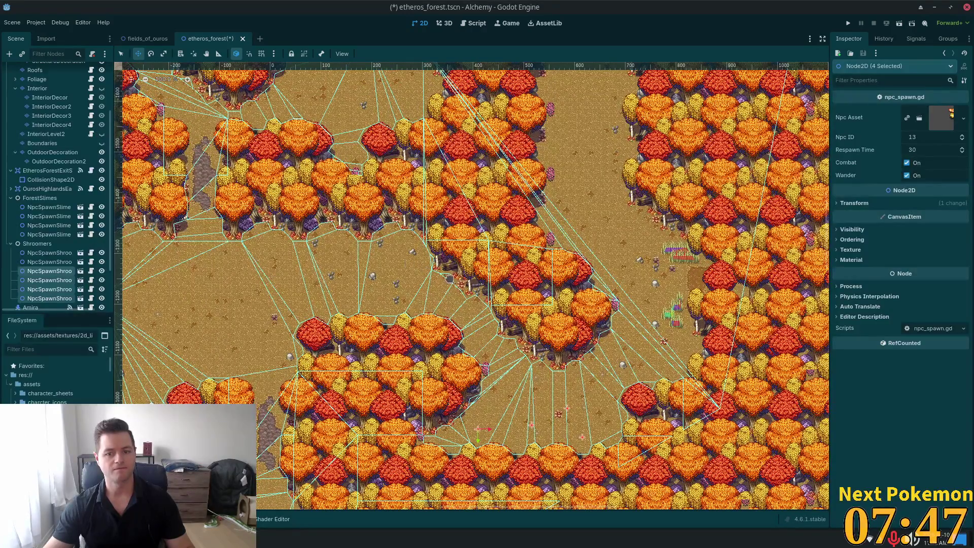
scroll(455, 215, up, 4)
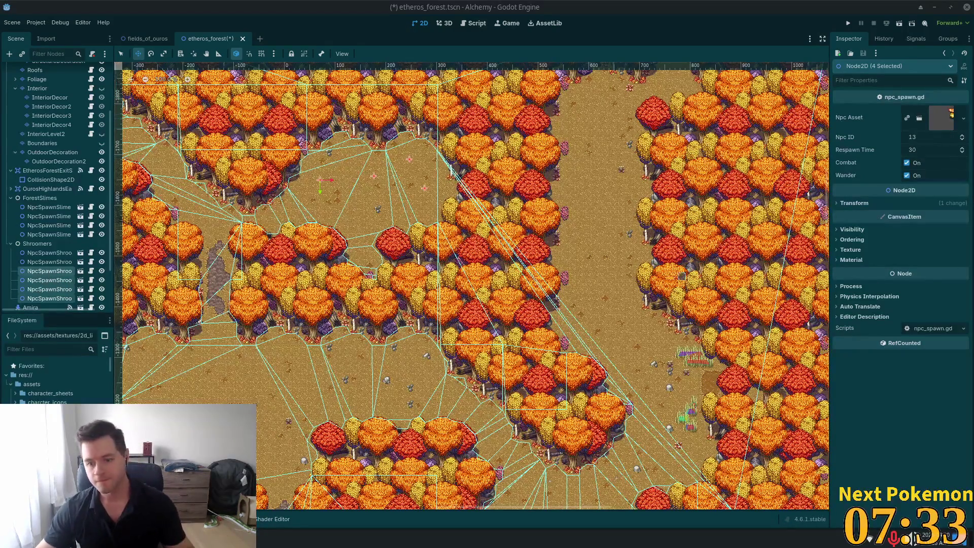
scroll(608, 280, down, 10)
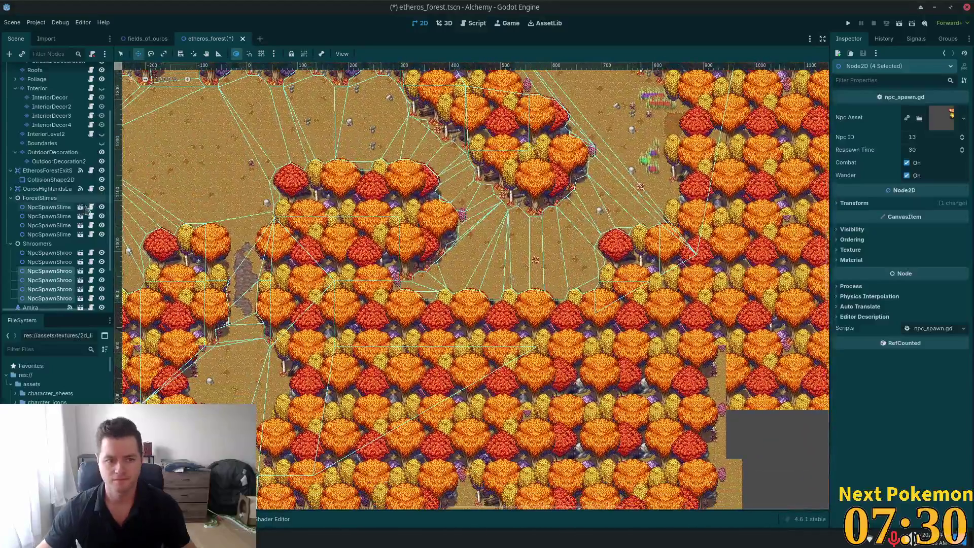
click(81, 209)
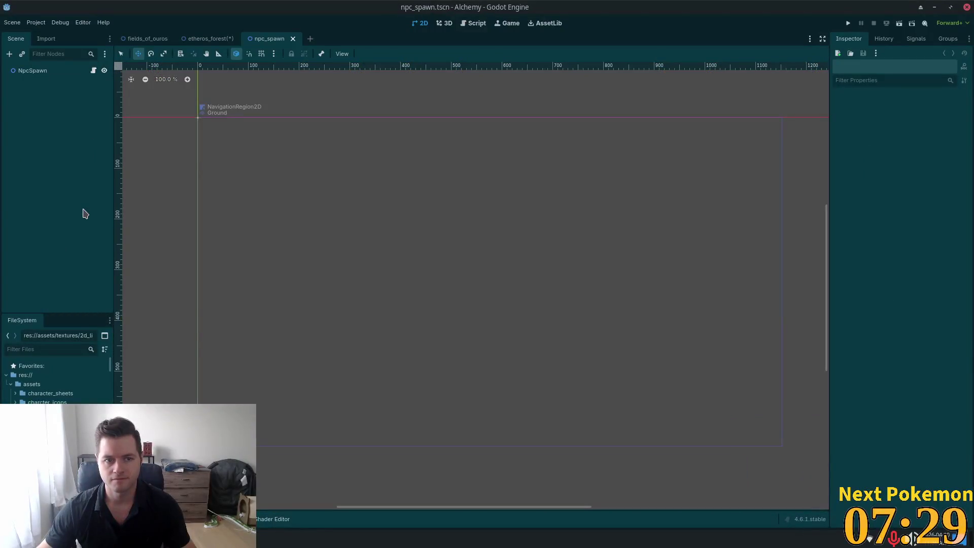
click(204, 37)
- Centre the view on the slime spawners and select NpcSpawnSlime4
click(49, 207)
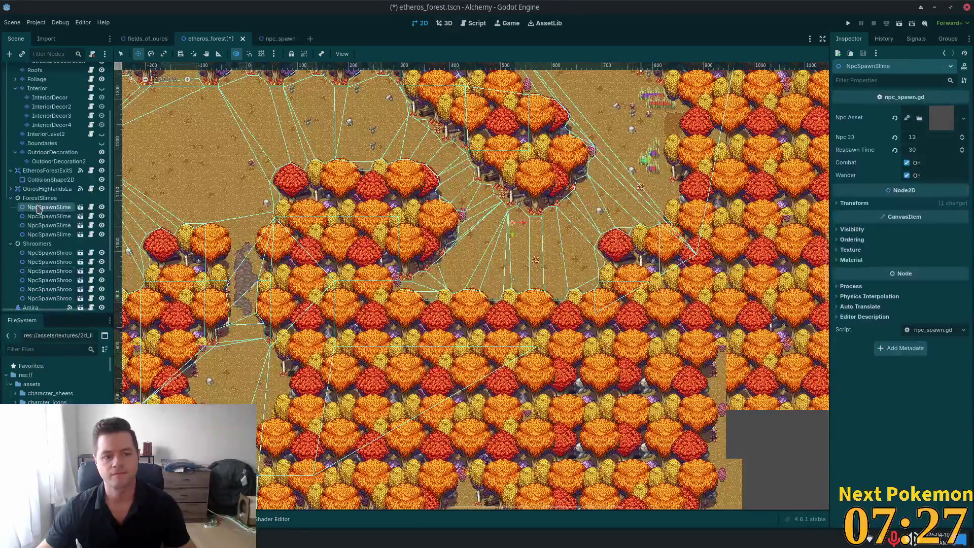
double_click(49, 207)
click(35, 227)
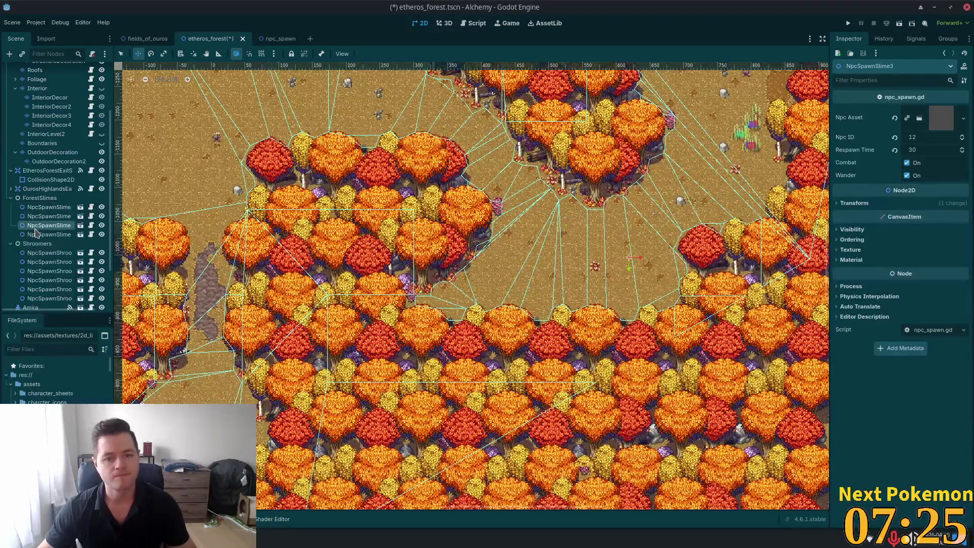
key(f)
click(49, 234)
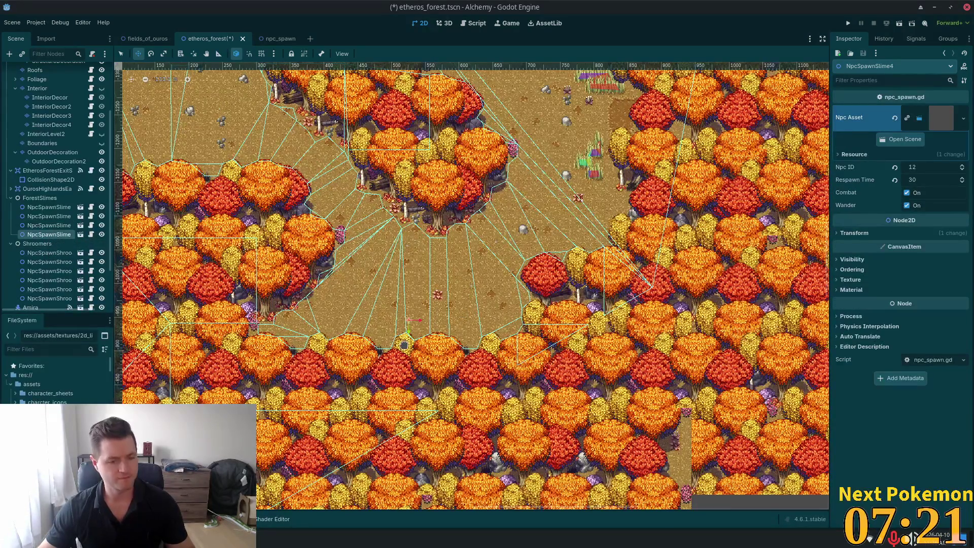
- Duplicate NpcSpawnSlime4 into NpcSpawnSlime5–8, reposition a copy, save, and run the game
key(ctrl+d)
drag(507, 304, 449, 292)
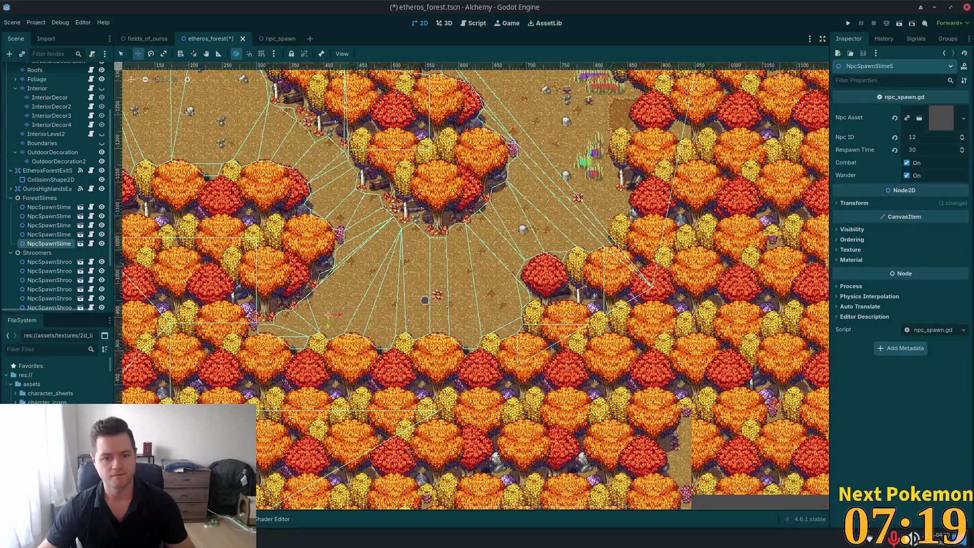
key(ctrl+d)
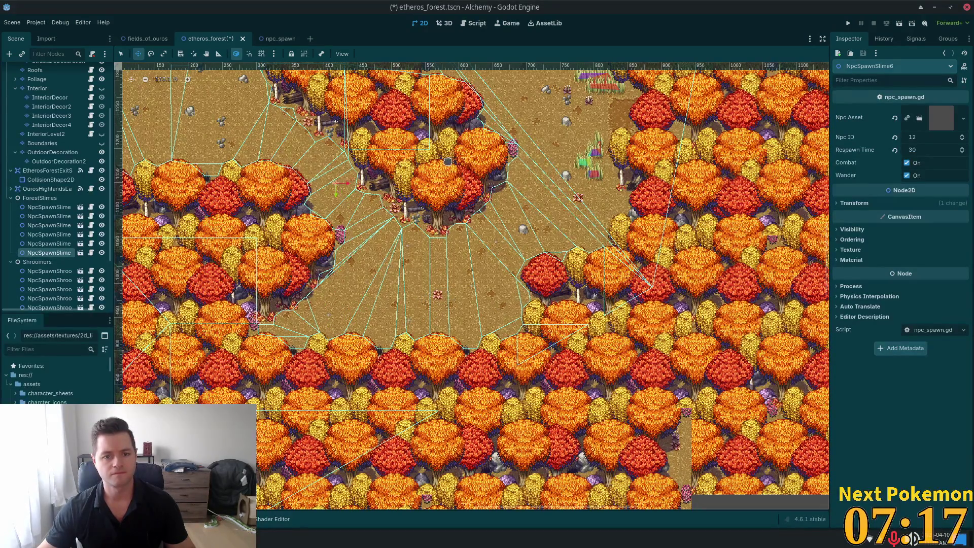
key(ctrl+d)
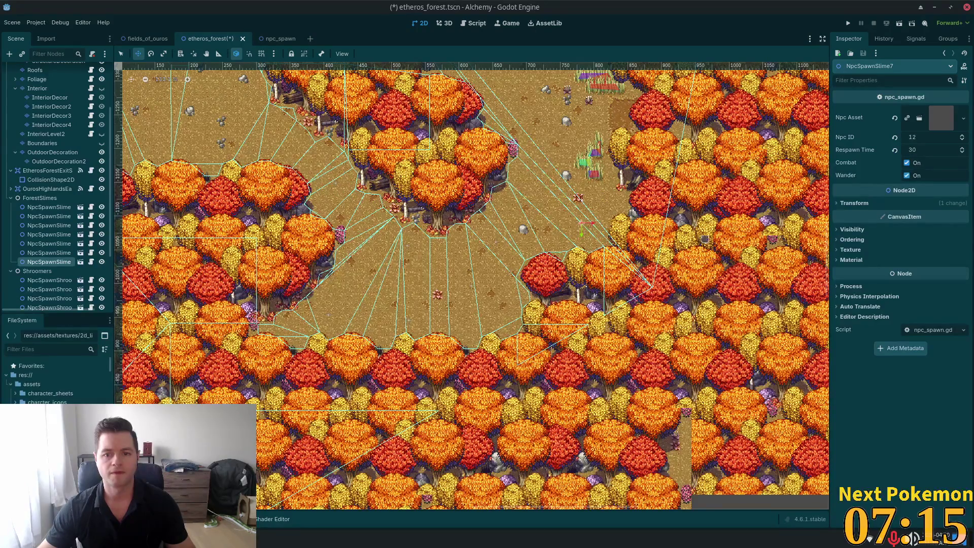
key(ctrl+d)
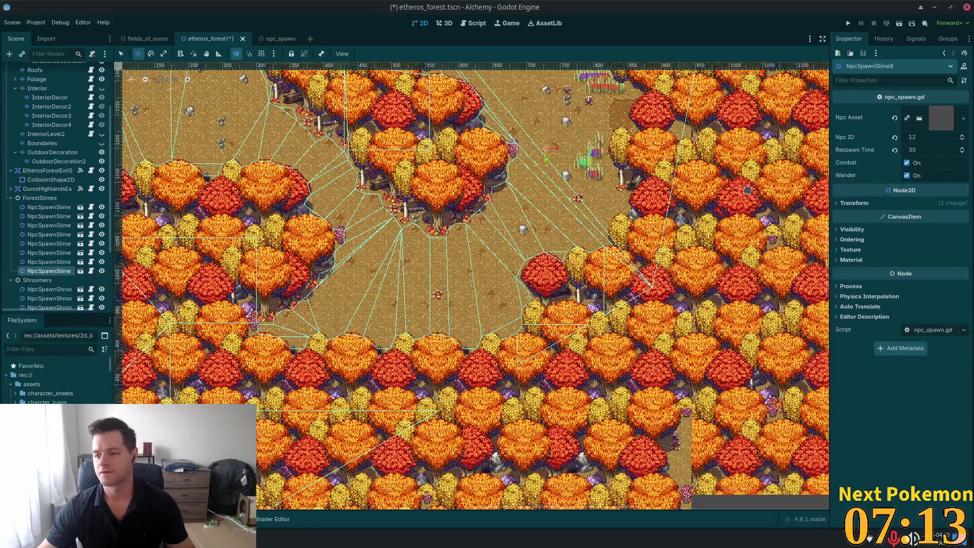
key(ctrl+s)
click(854, 24)
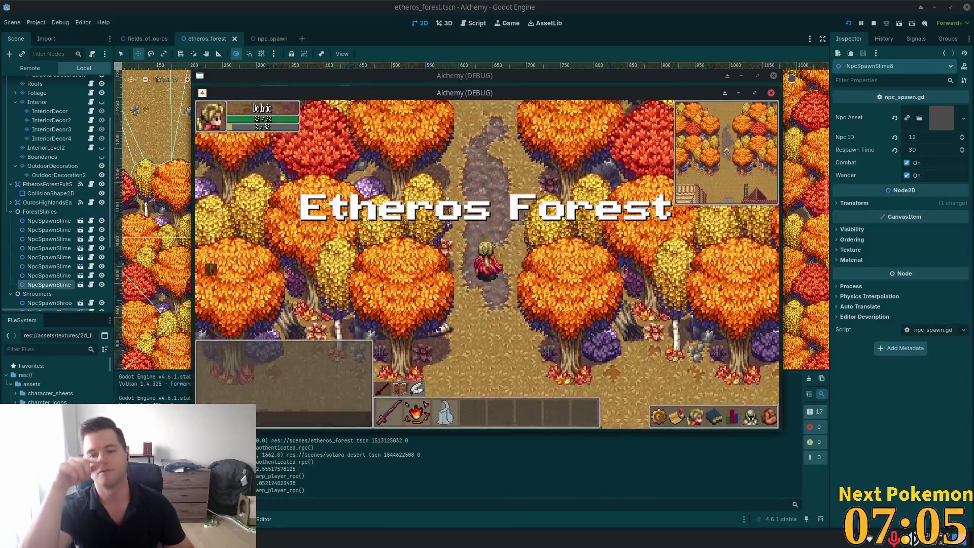
- Walk north, east and south through the forest to reach and hit a Forest Slime
key(w)
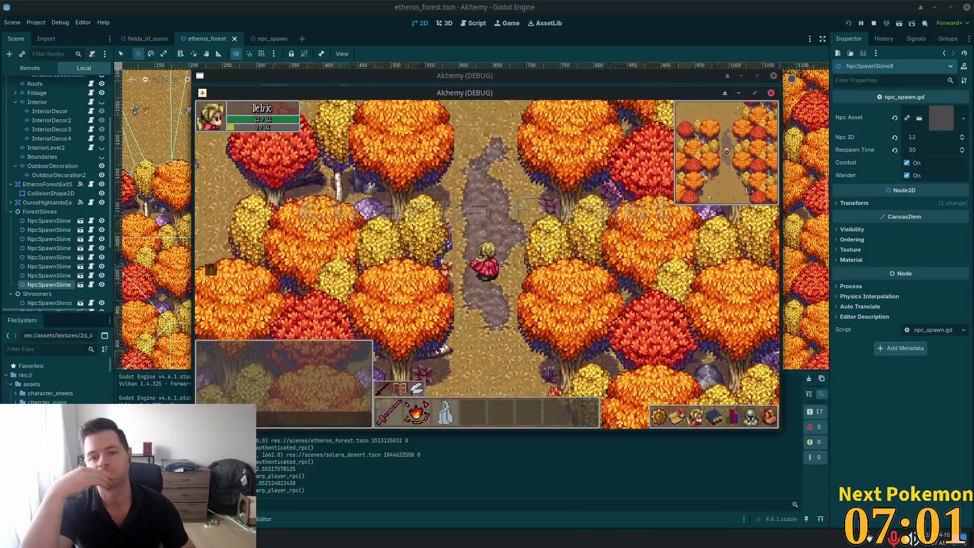
key(w)
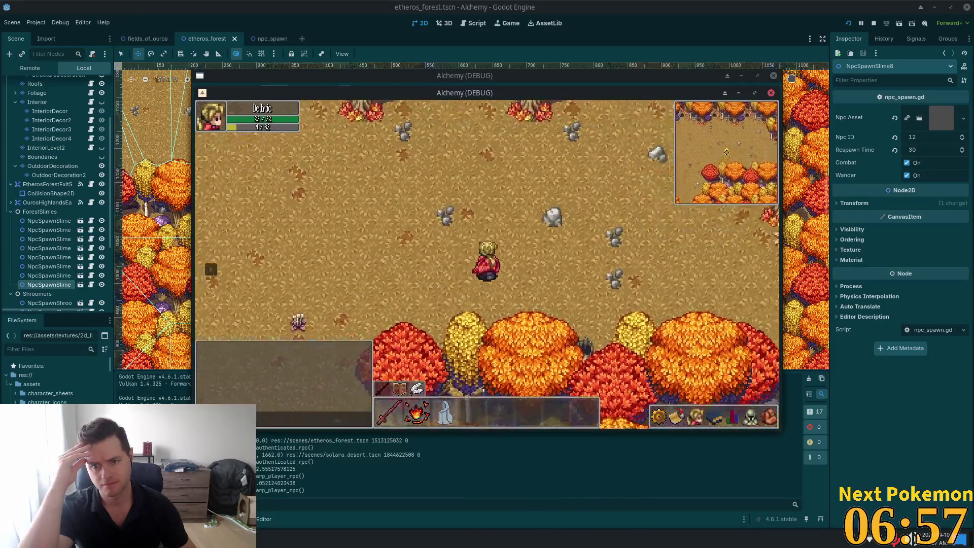
key(d)
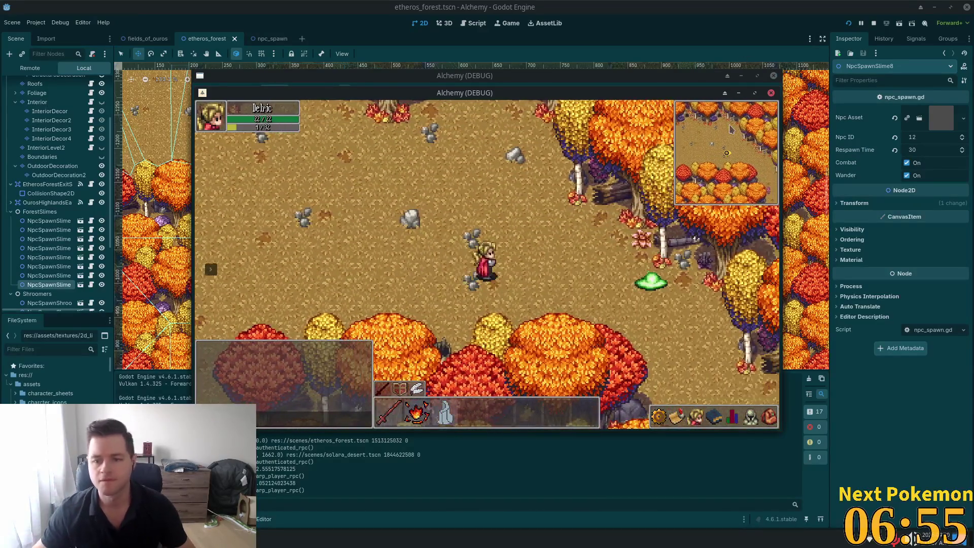
key(d)
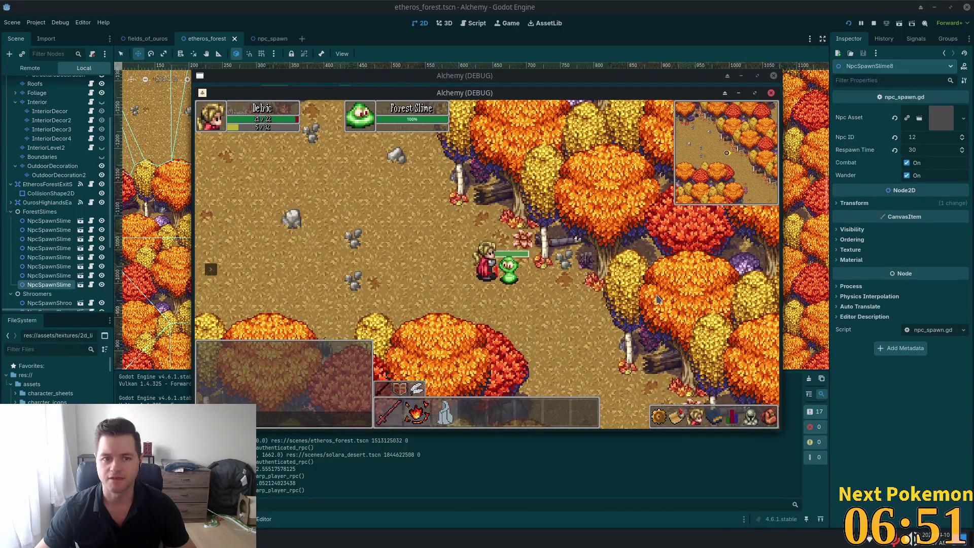
key(s)
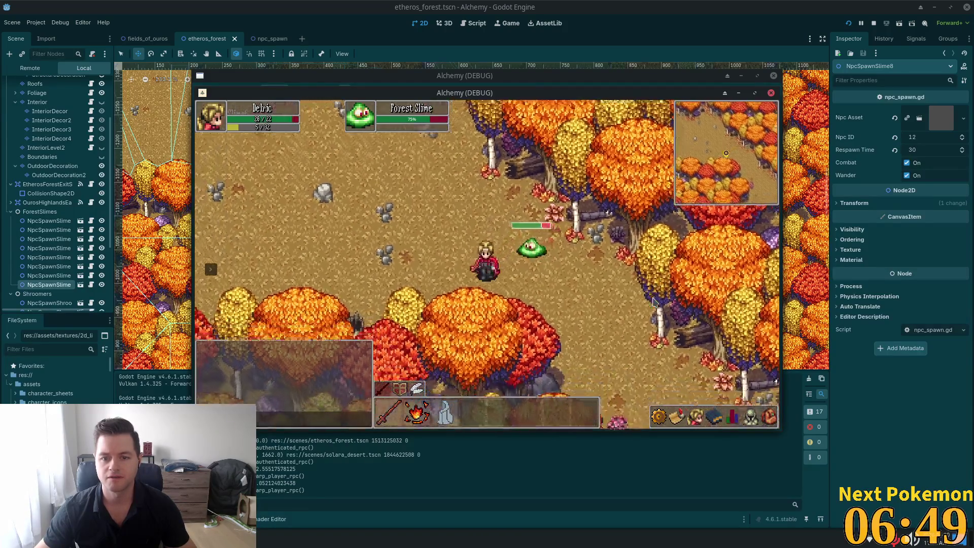
key(s)
key(d)
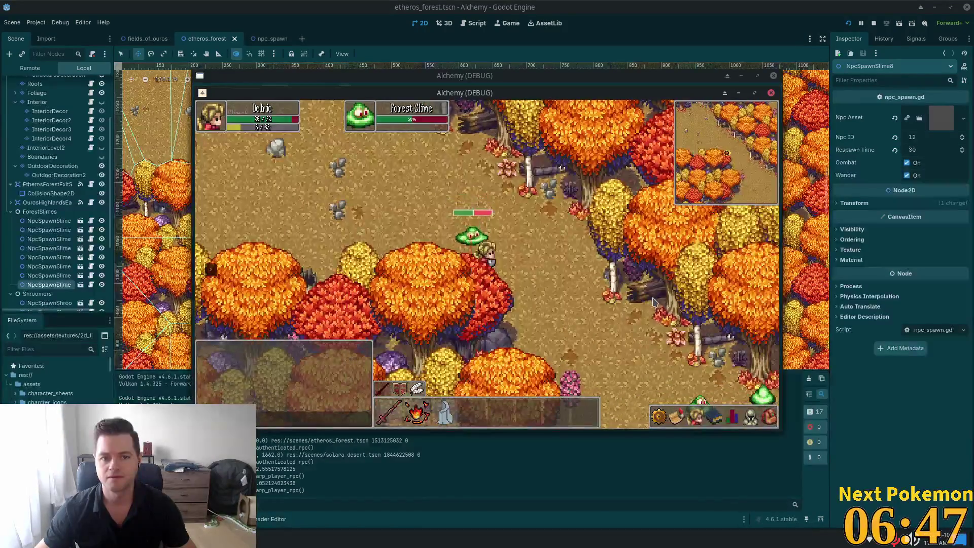
key(d)
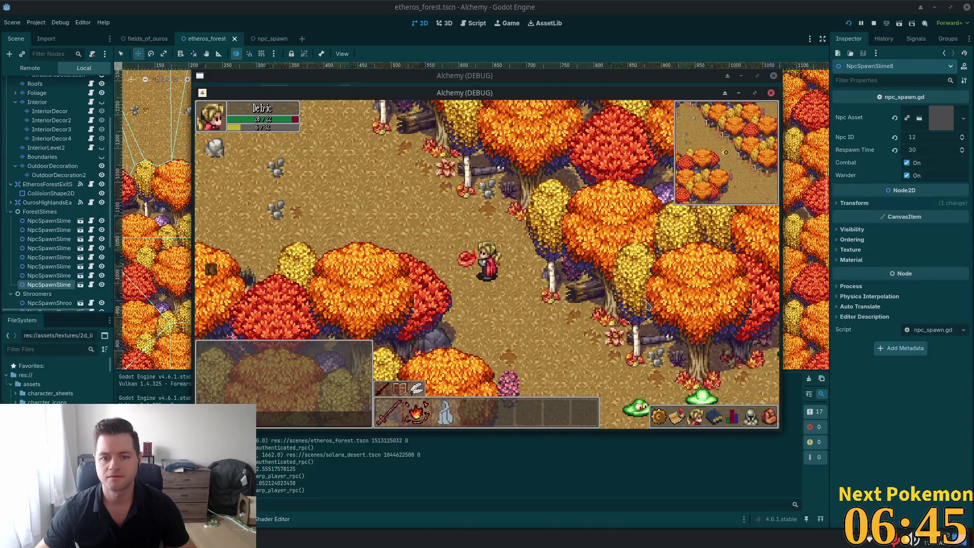
key(s)
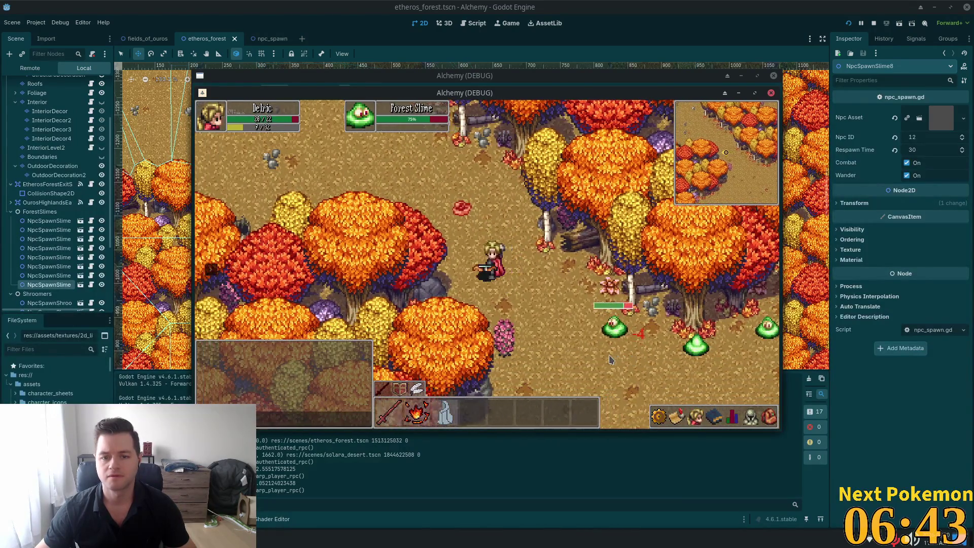
- Keep fighting, targeting and attacking more Forest Slimes while moving around them
key(a)
key(w)
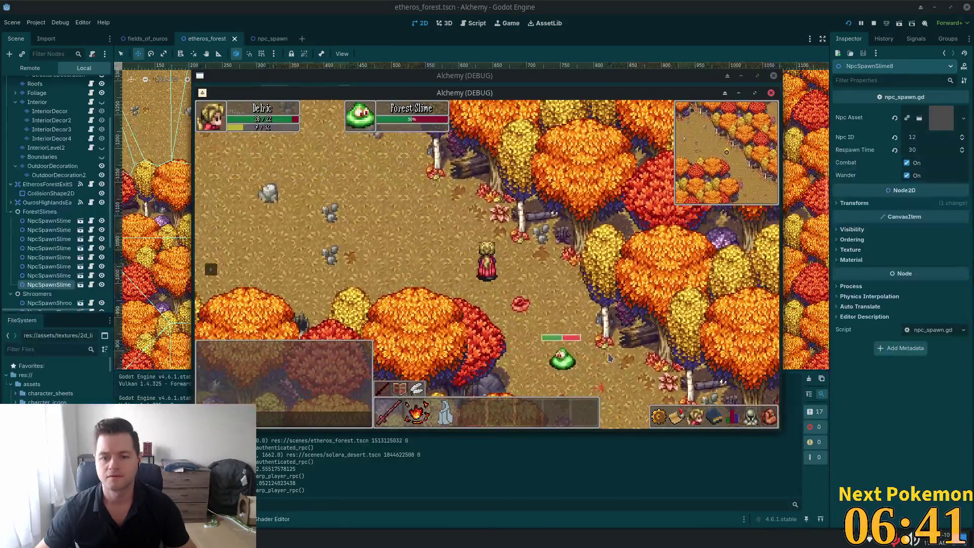
key(w)
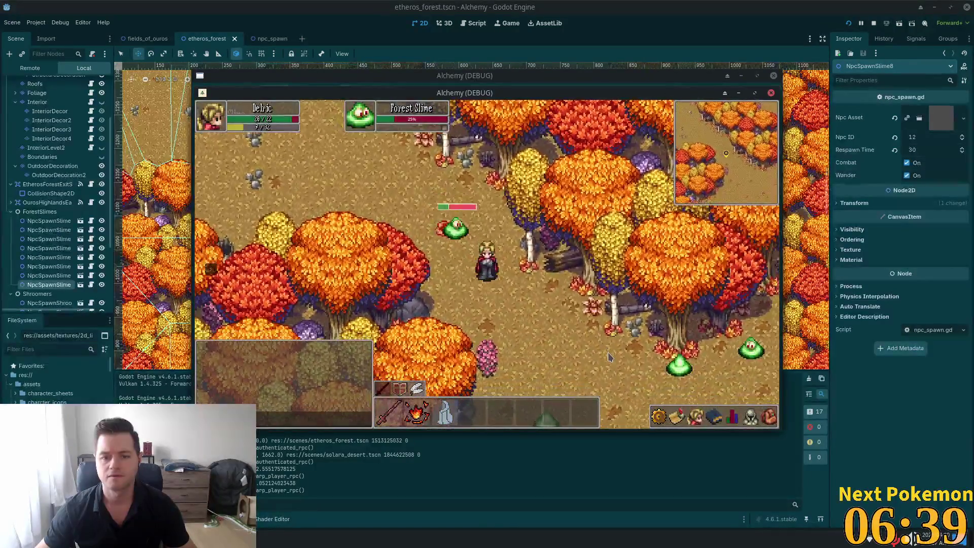
key(d)
key(s)
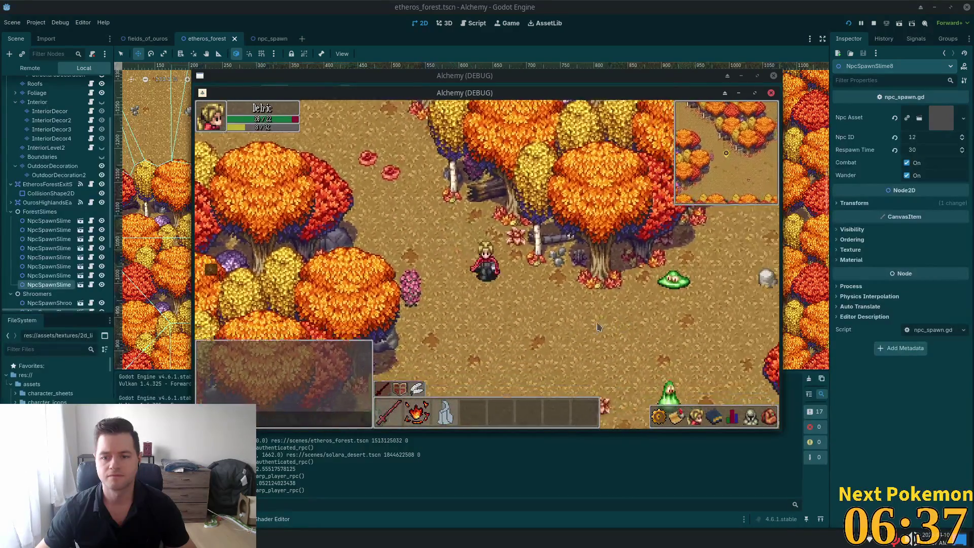
click(626, 274)
key(d)
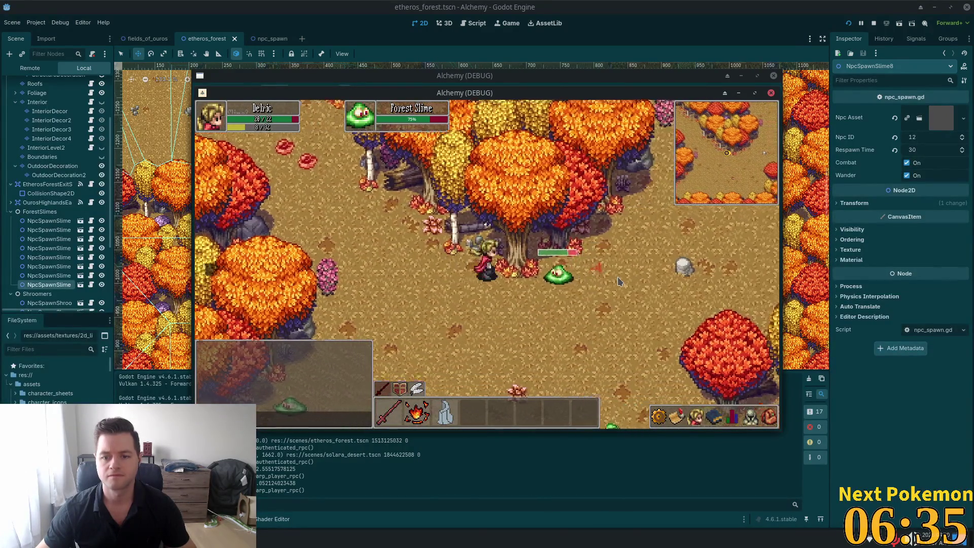
key(w)
key(d)
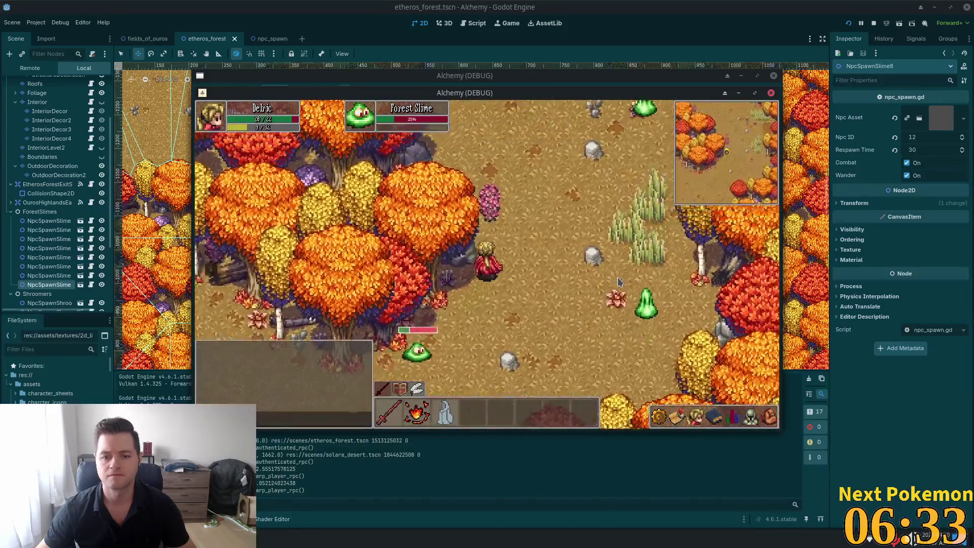
key(w)
key(d)
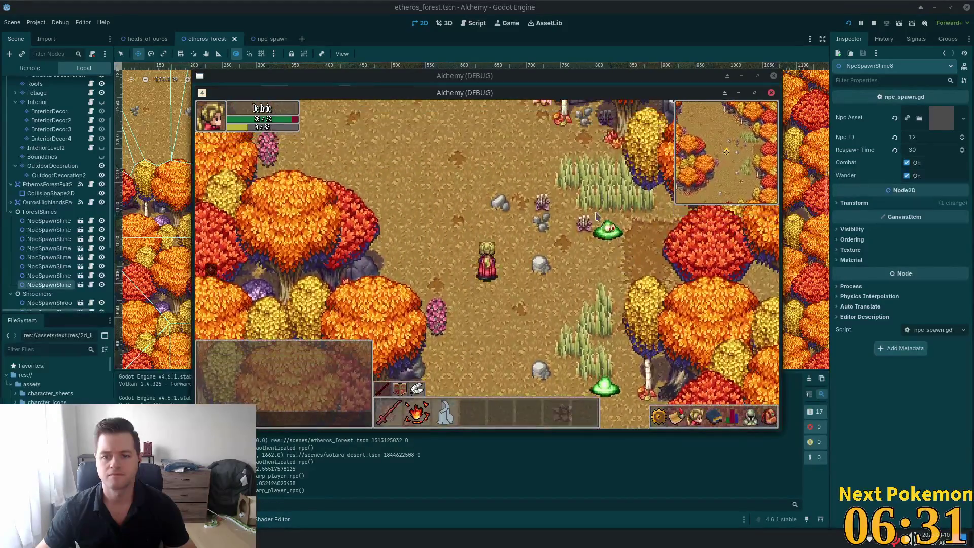
click(603, 237)
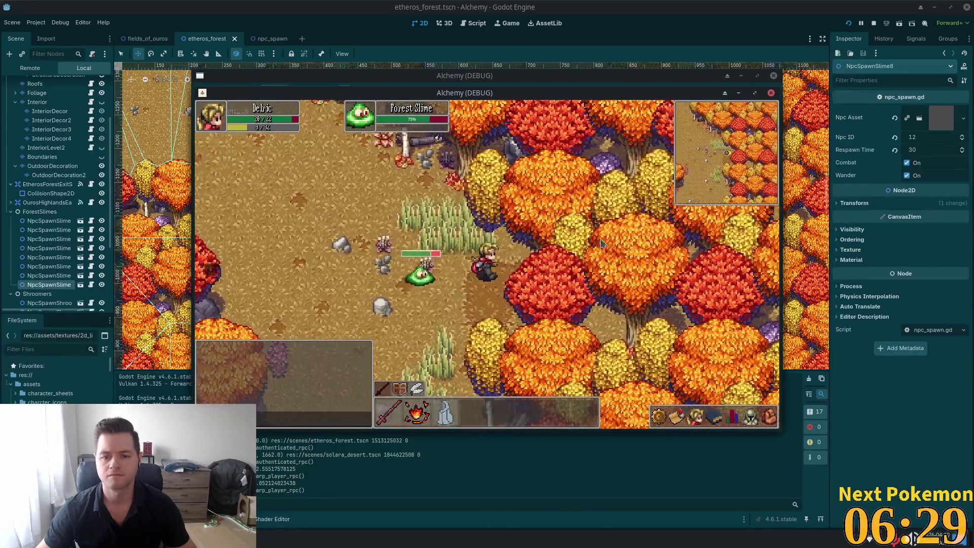
- Explore east to the clearing with tables, then back west and north through the trees
key(d)
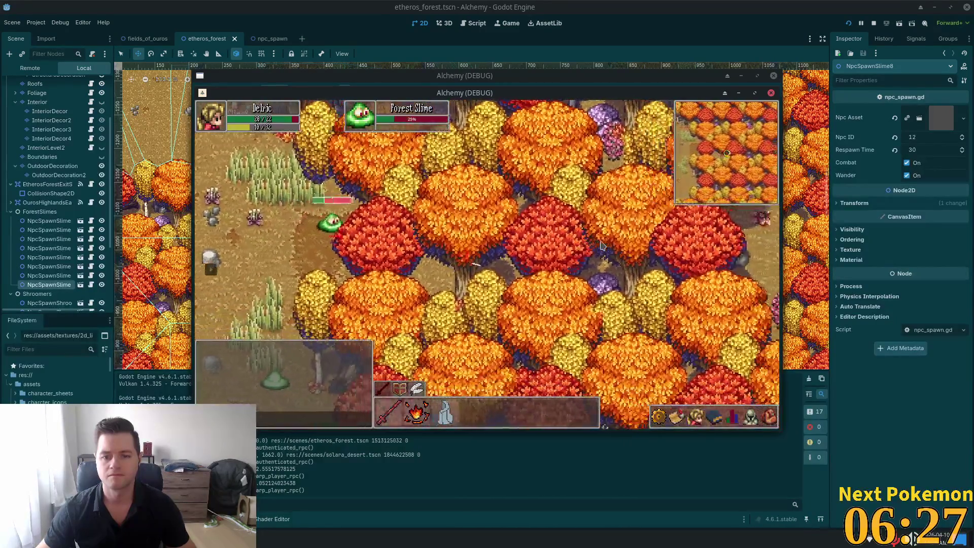
key(d)
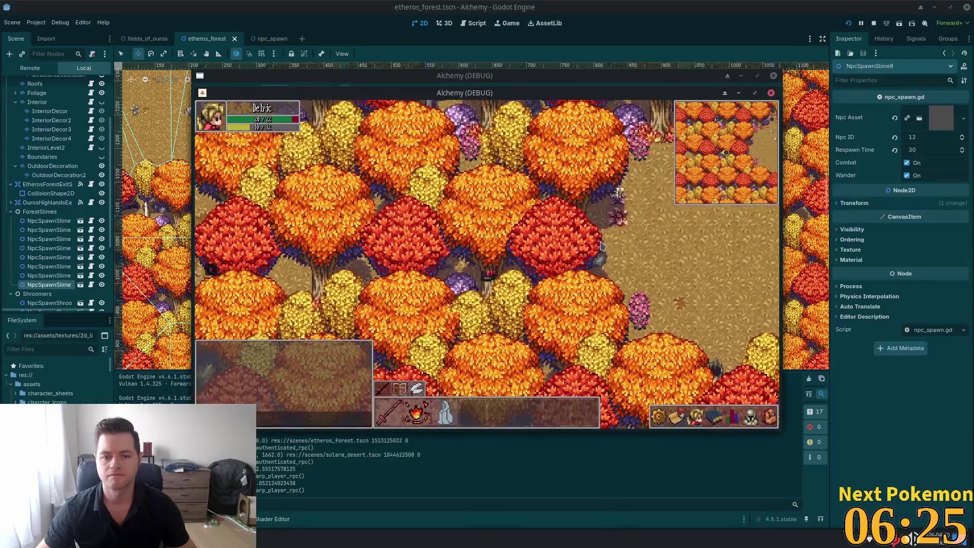
key(d)
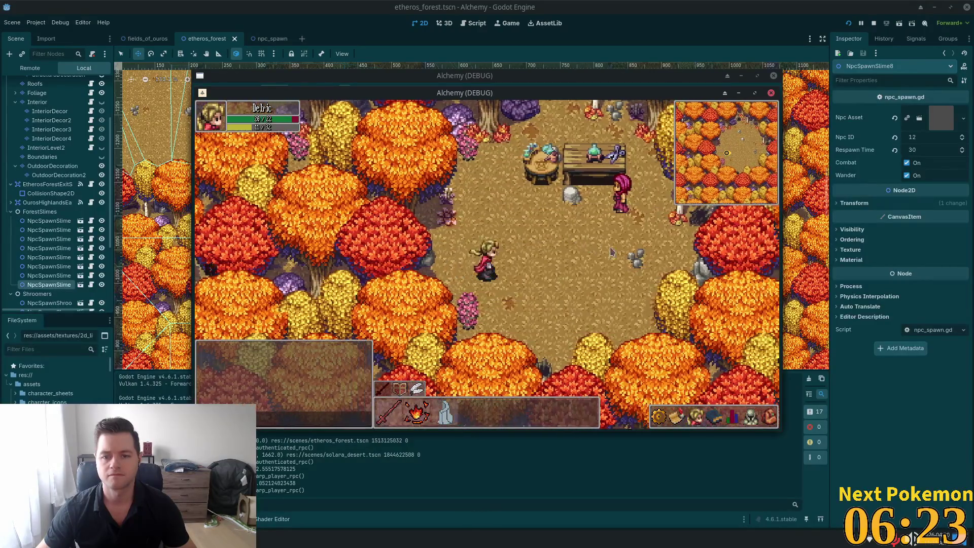
key(a)
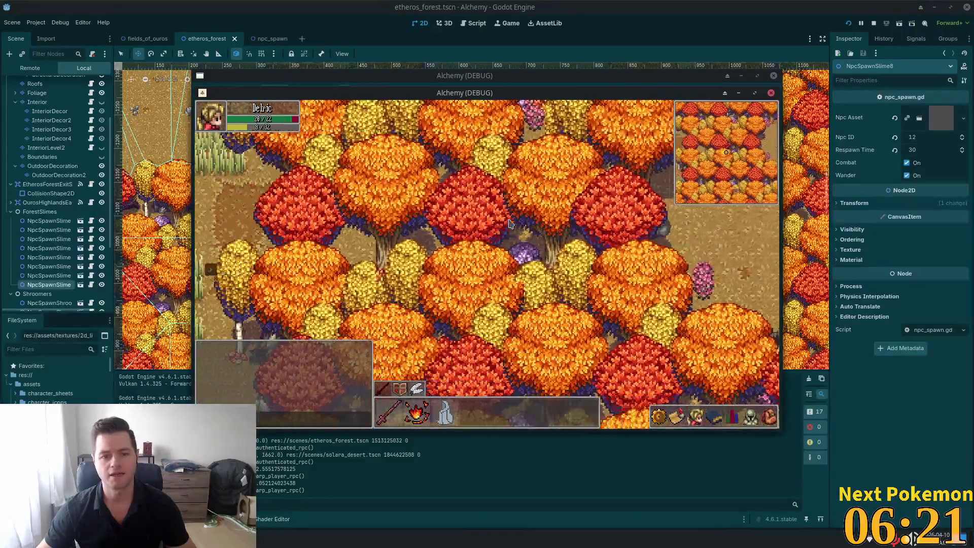
key(a)
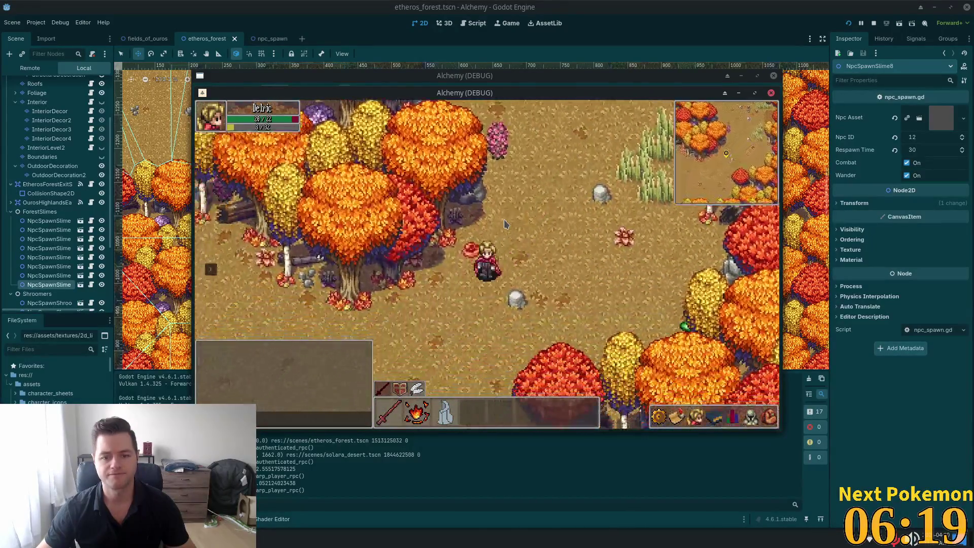
key(a)
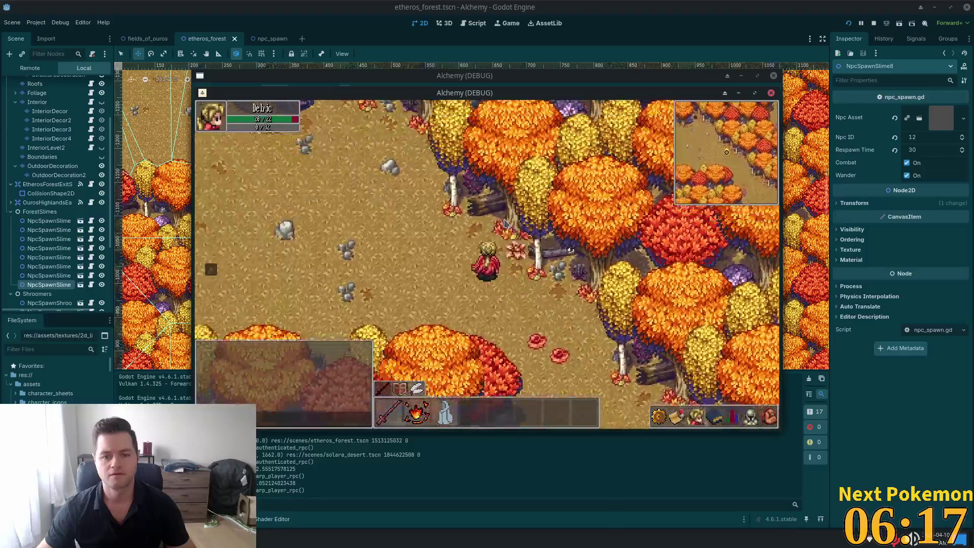
key(a)
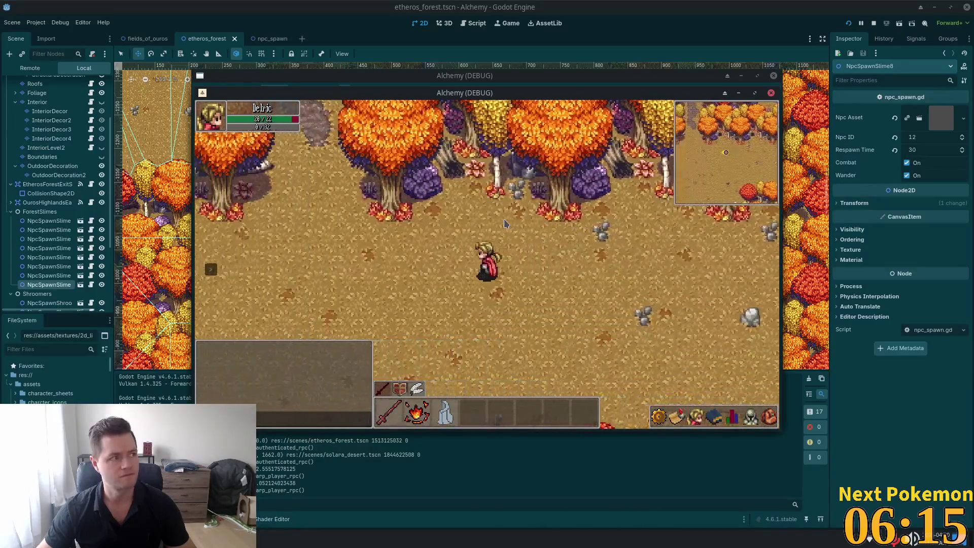
key(w)
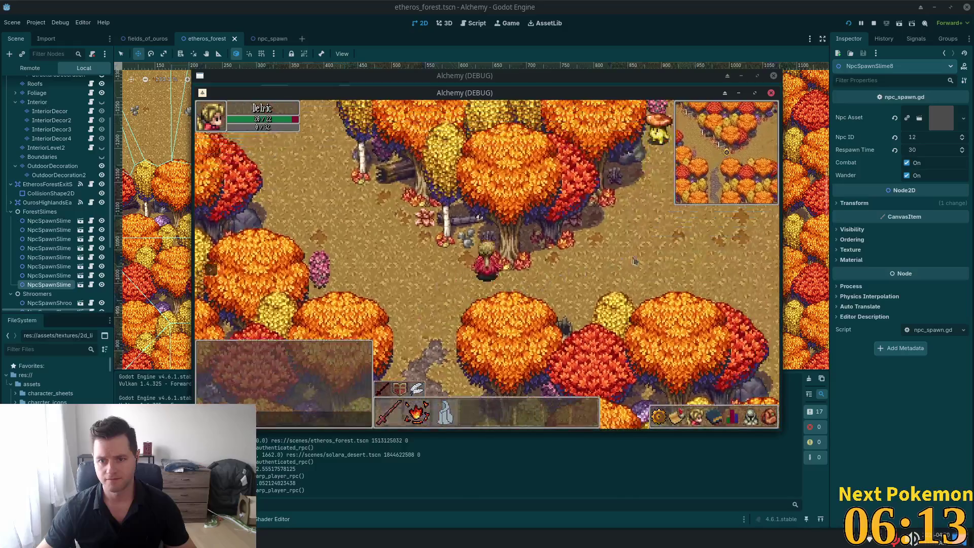
- Cross another clearing and wander west through the forest, then stop the game with F8
key(d)
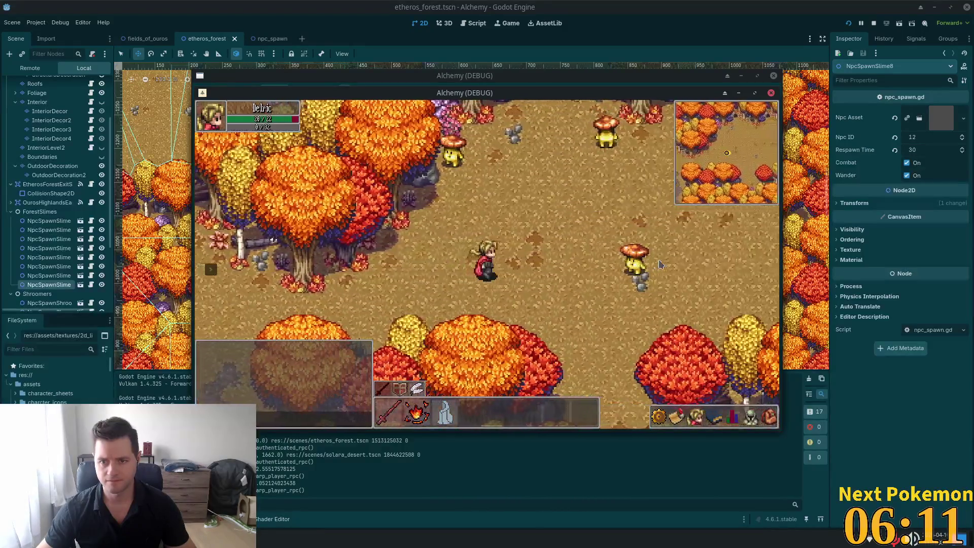
key(d)
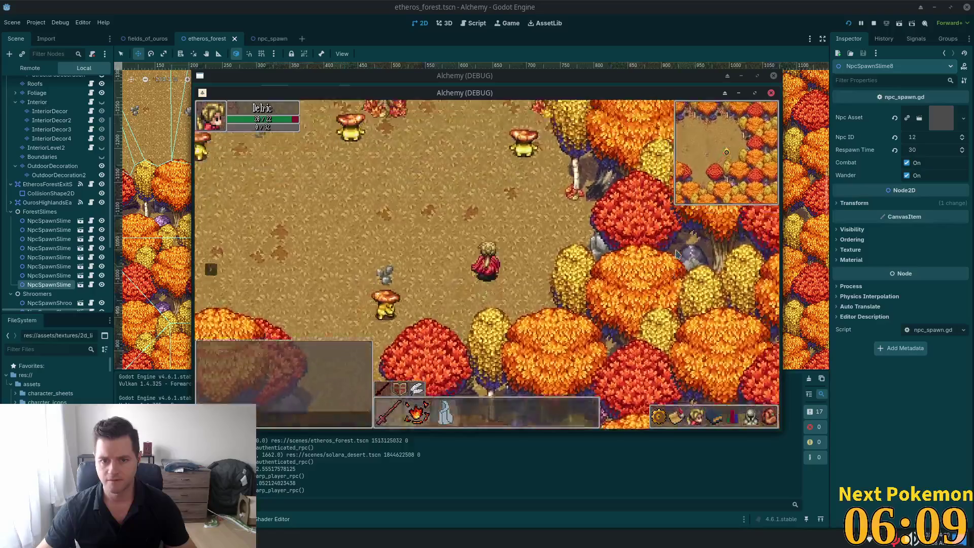
key(w)
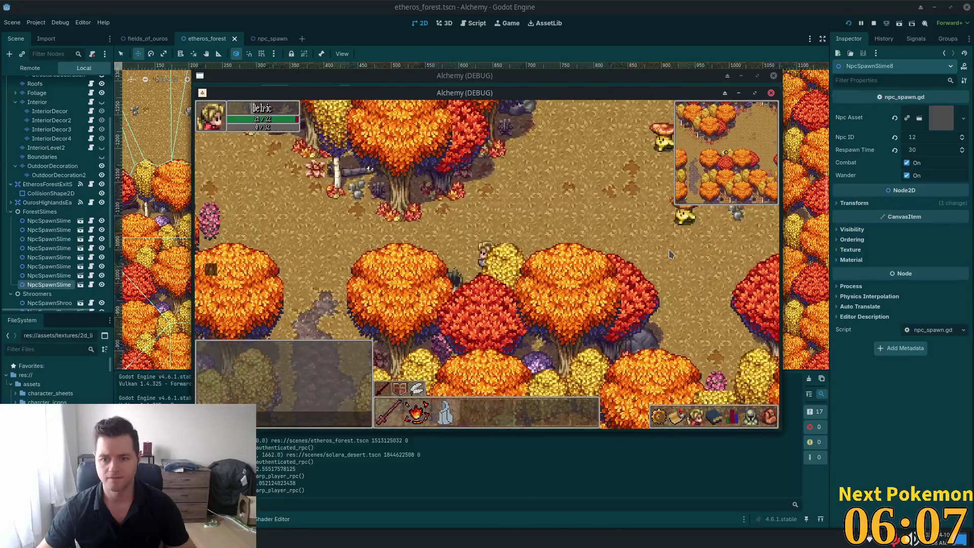
key(a)
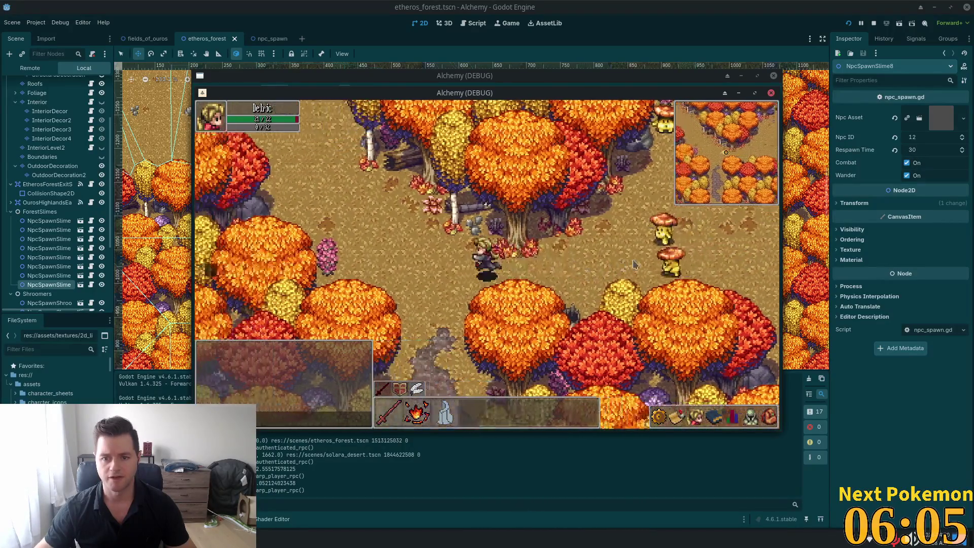
key(a)
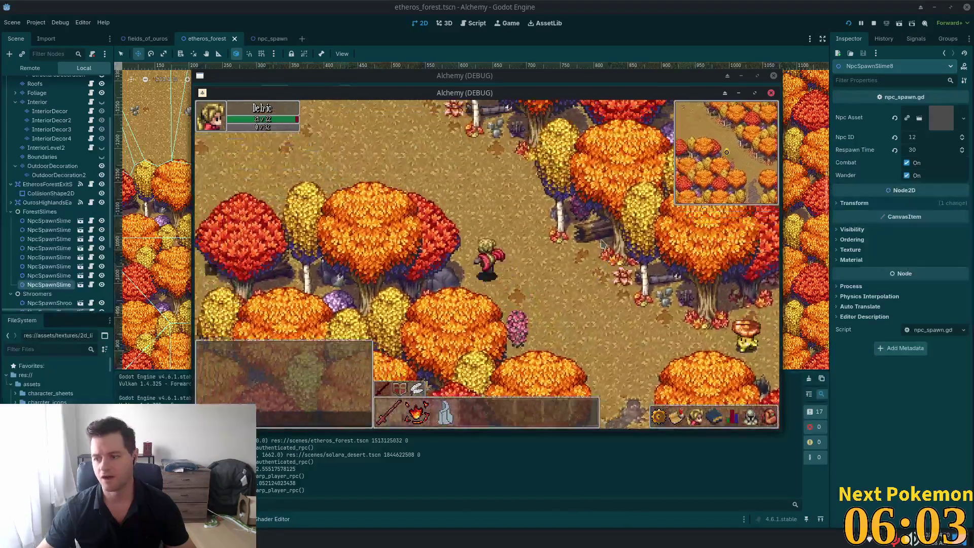
key(s)
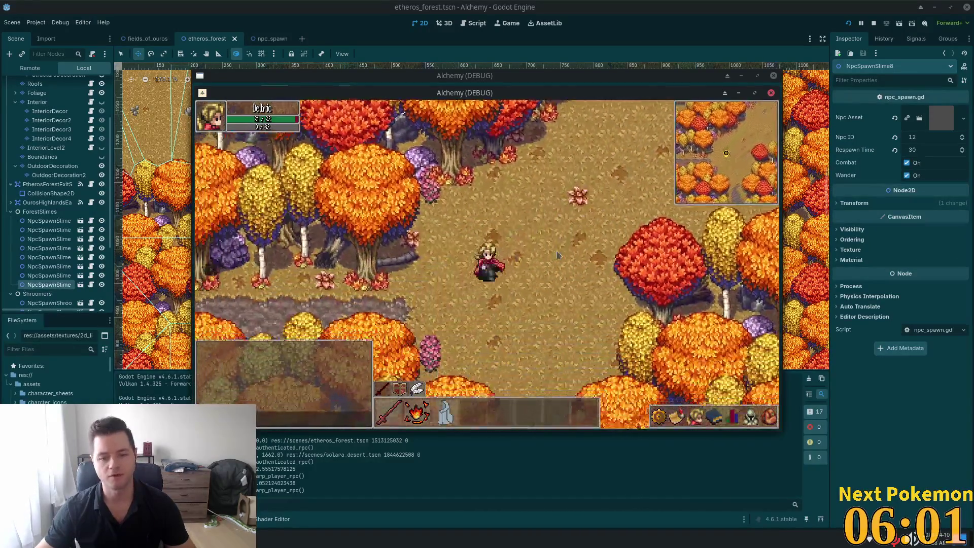
key(a)
key(F8)
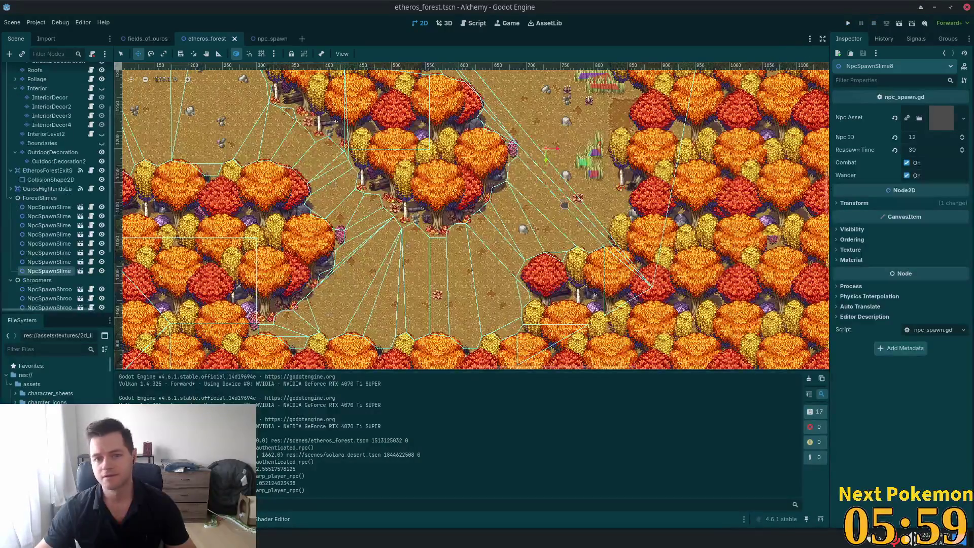
- Duplicate a Shroomer spawn point into NpcSpawnShroomer7, move it, and save the forest scene
drag(379, 169, 537, 209)
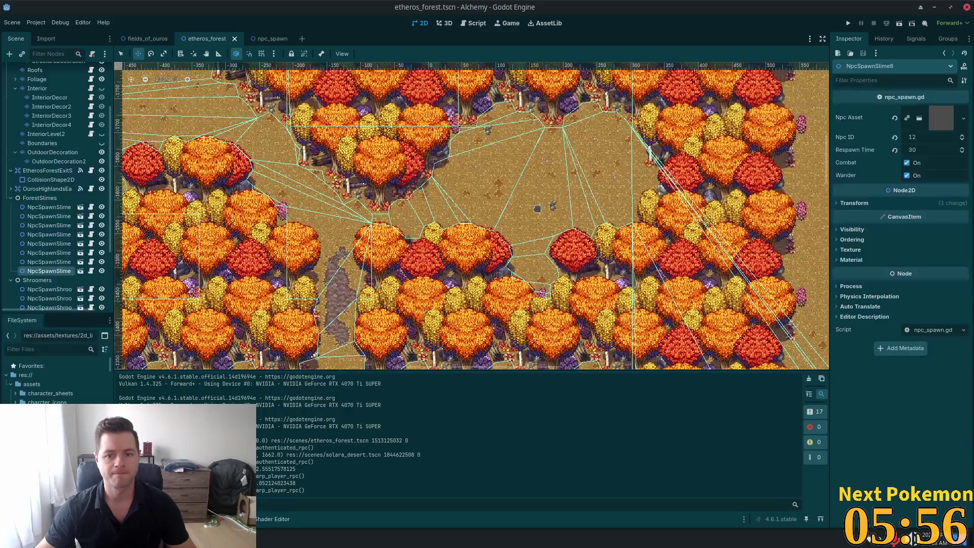
click(477, 171)
scroll(46, 217, down, 3)
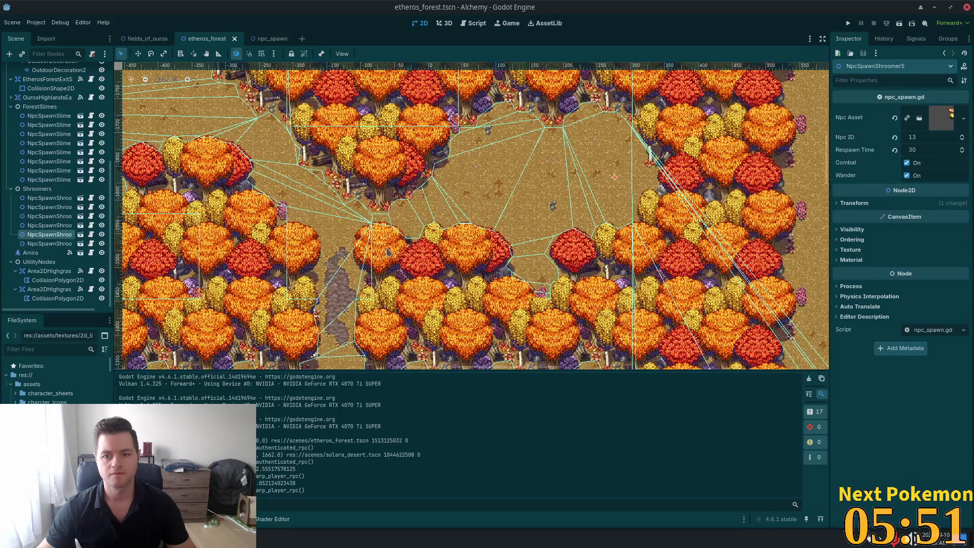
key(ctrl+d)
click(138, 54)
drag(206, 212, 253, 197)
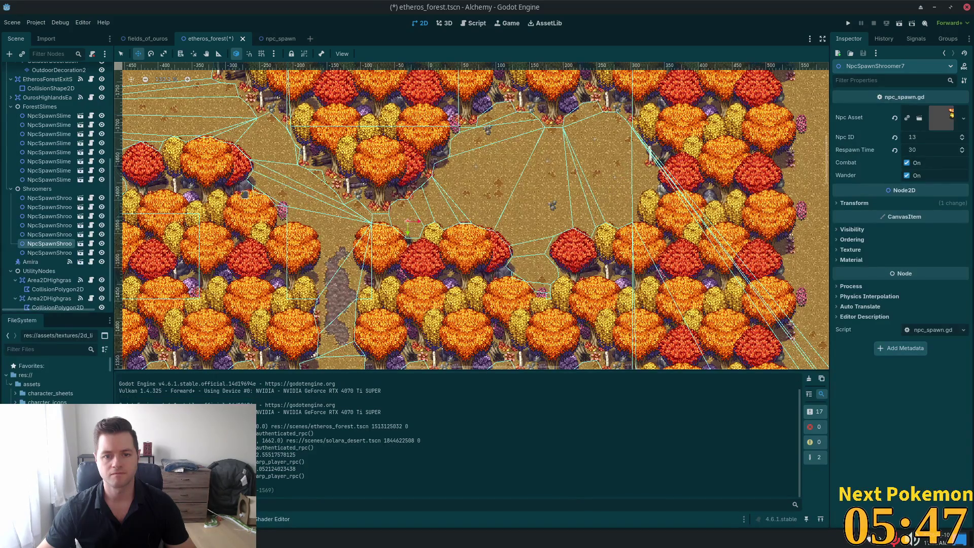
key(ctrl+s)
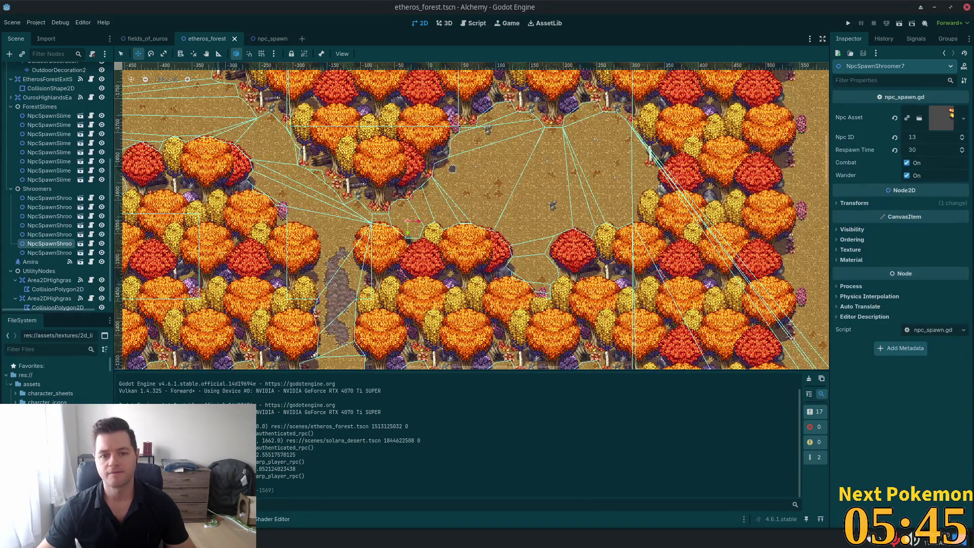
- Zoom out and pan across the forest map, then bring up Quick Open Scene
scroll(453, 168, down, 5)
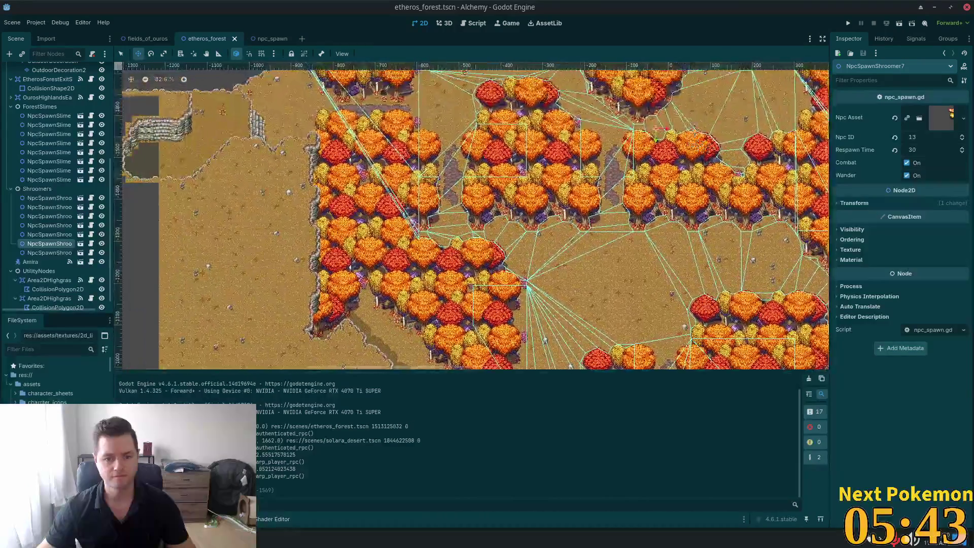
drag(453, 203, 410, 129)
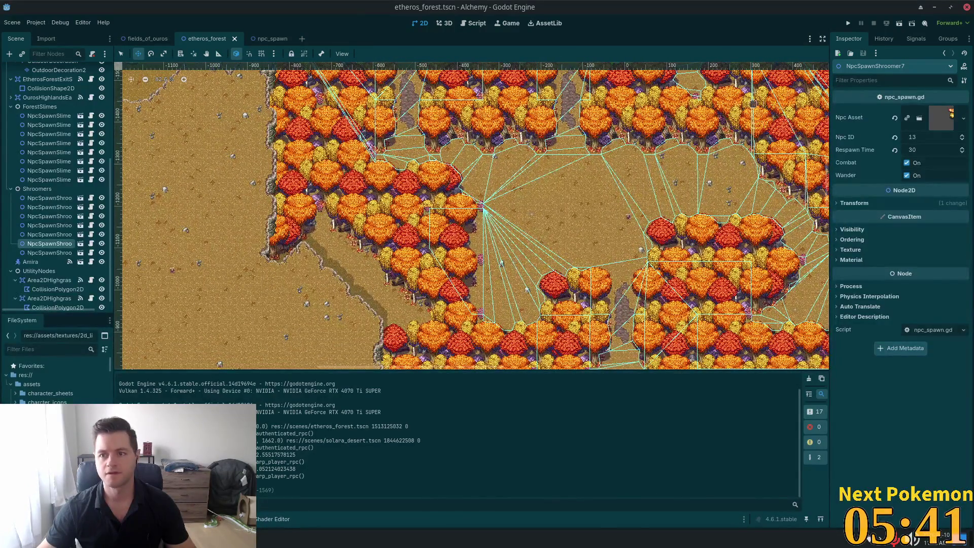
scroll(548, 192, down, 4)
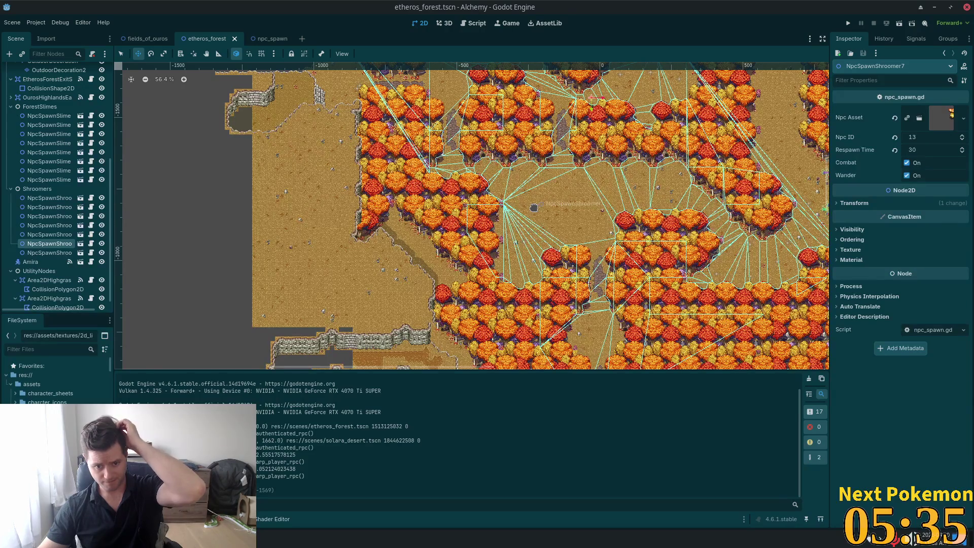
scroll(533, 207, left, 5)
scroll(534, 208, down, 2)
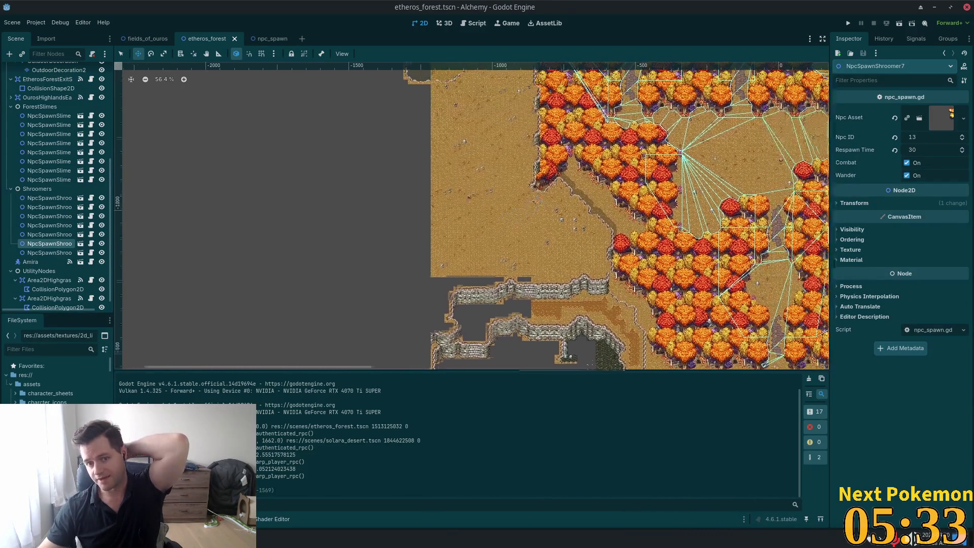
key(ctrl+shift+o)
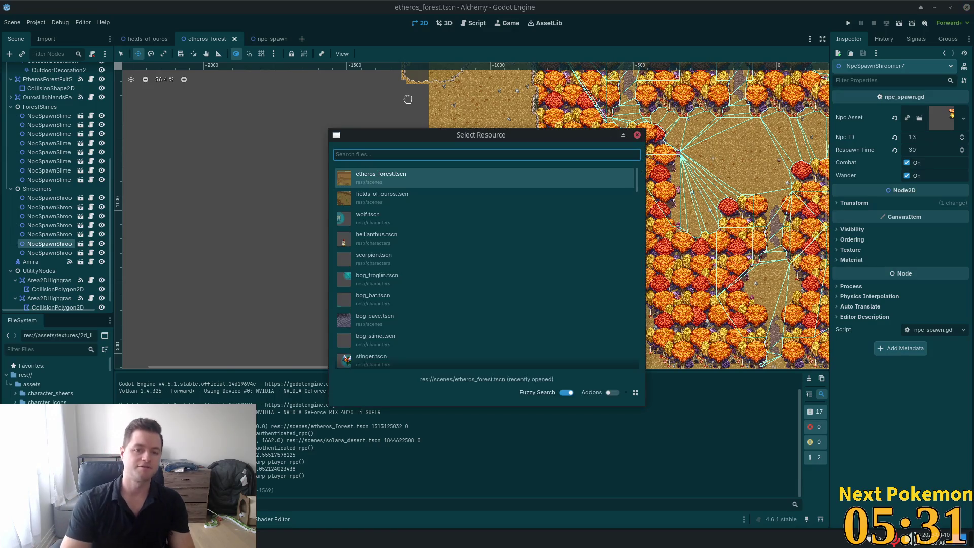
- Search 'highlands', open ouros_highlands.tscn, and zoom out over its map
text(highlands)
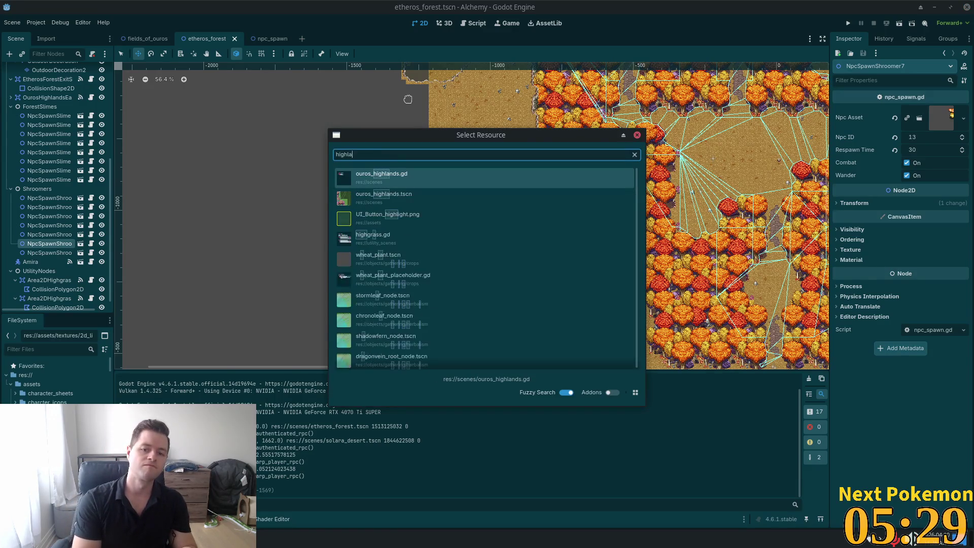
key(Down)
key(Return)
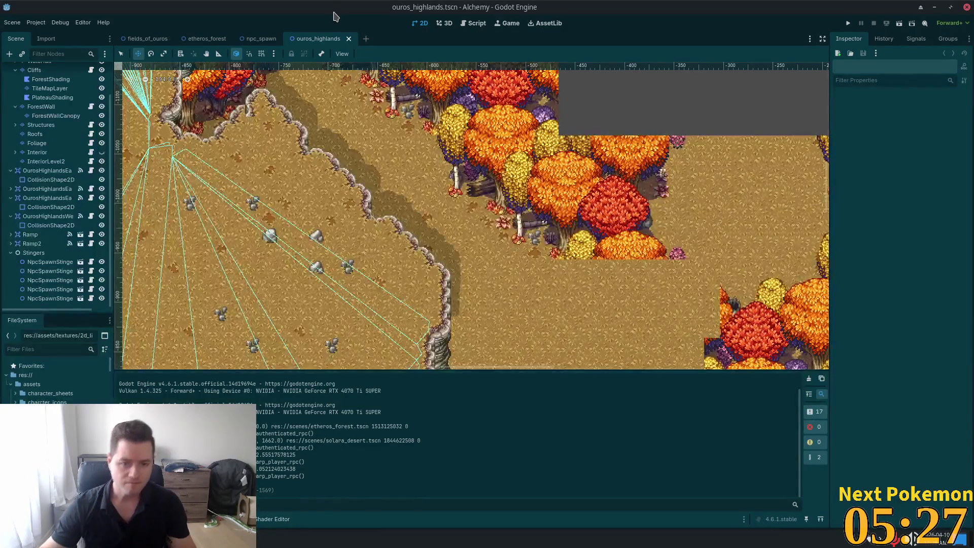
scroll(452, 170, down, 2)
scroll(625, 203, down, 4)
scroll(625, 203, down, 3)
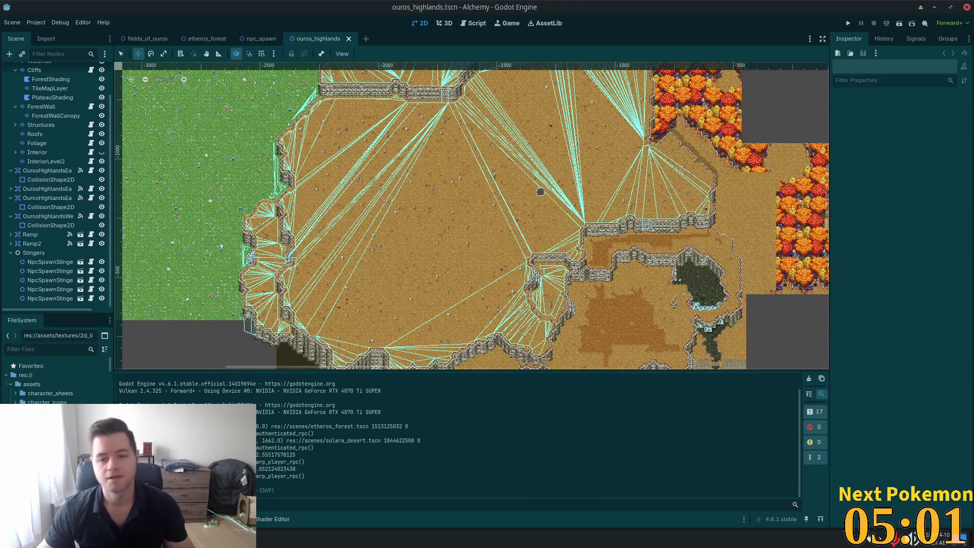
scroll(563, 183, down, 2)
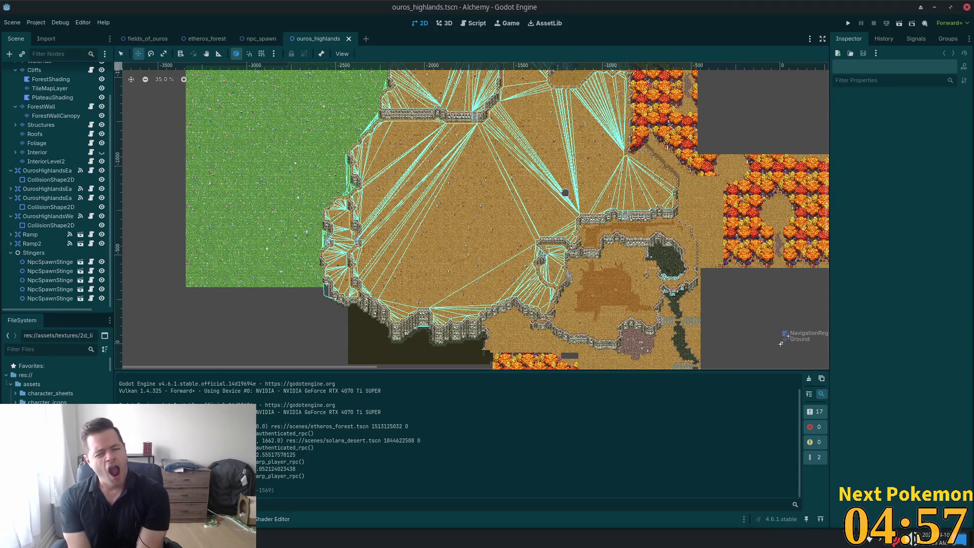
scroll(673, 145, up, 5)
scroll(673, 145, left, 5)
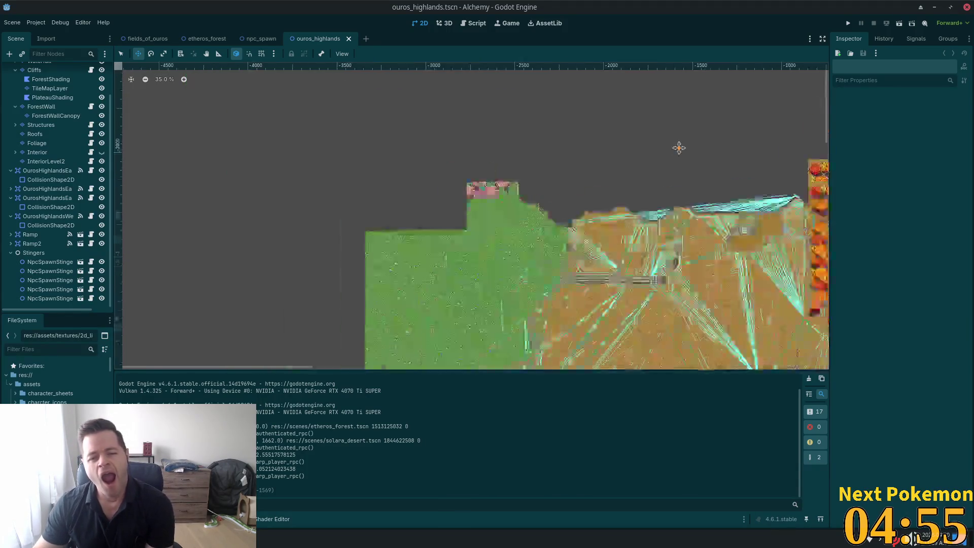
scroll(474, 218, down, 5)
scroll(475, 218, right, 4)
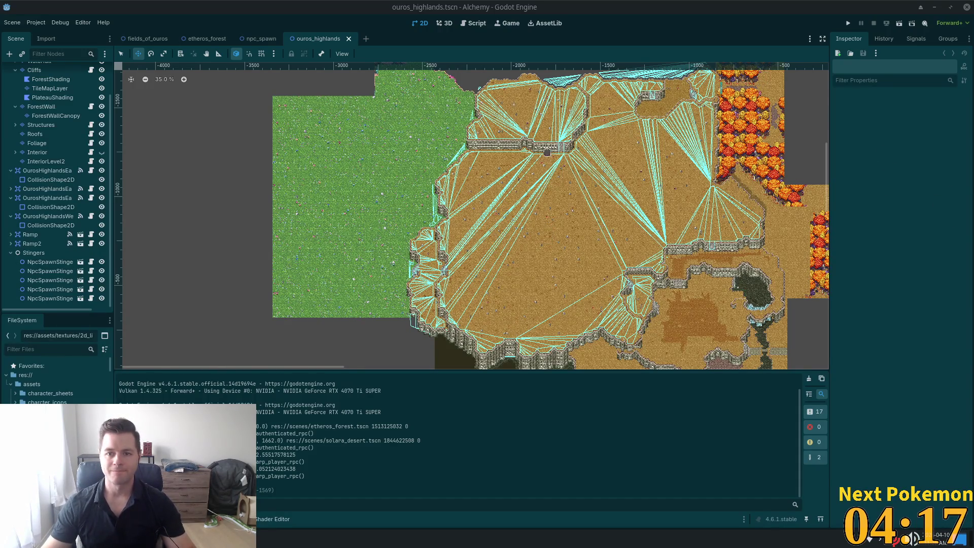
scroll(692, 225, down, 4)
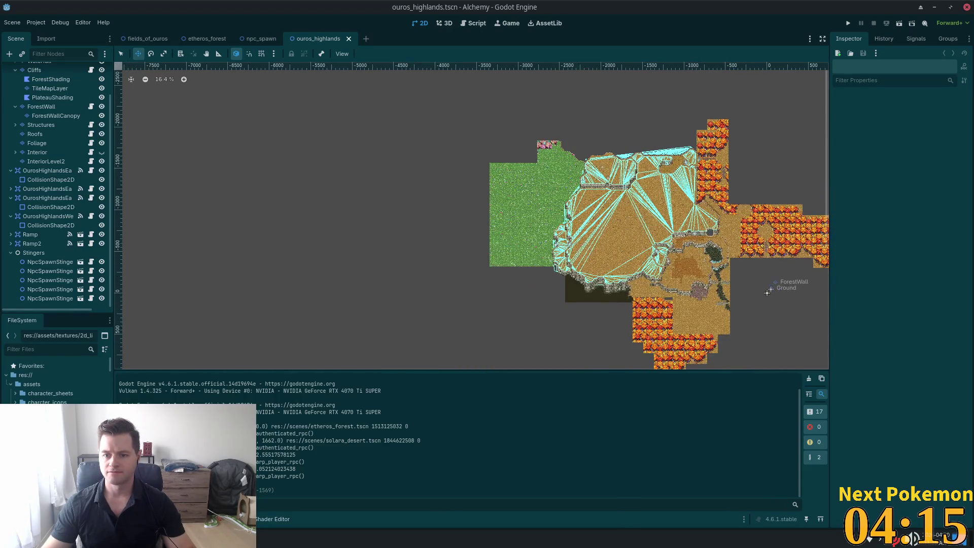
scroll(767, 293, up, 5)
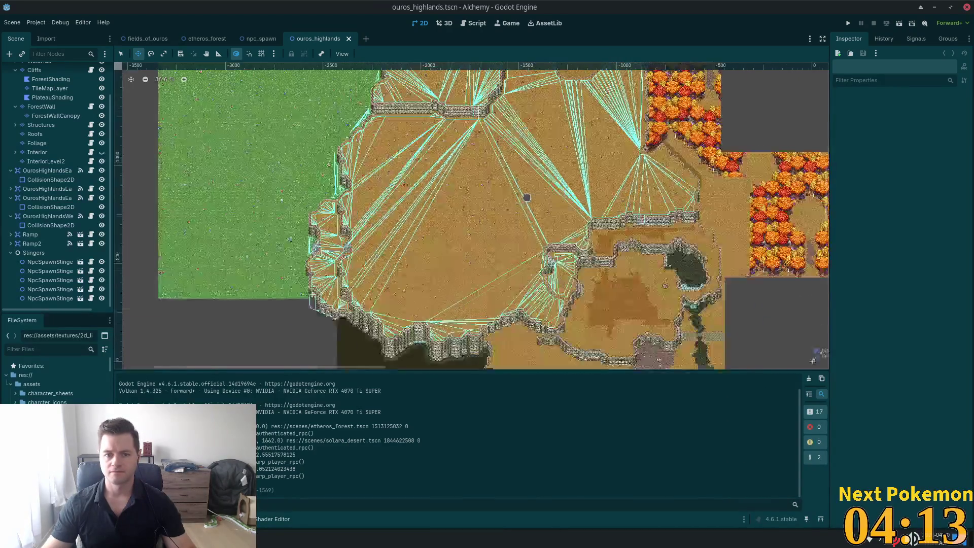
scroll(527, 197, up, 2)
scroll(497, 253, up, 6)
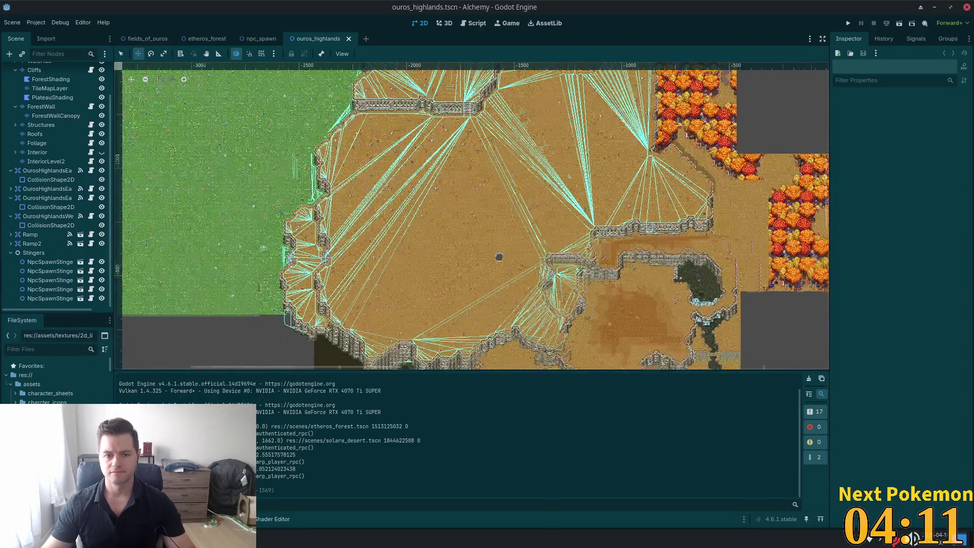
scroll(494, 252, up, 1)
drag(494, 252, 627, 172)
mouse_move(568, 222)
mouse_down()
mouse_move(503, 263)
mouse_move(488, 260)
mouse_up()
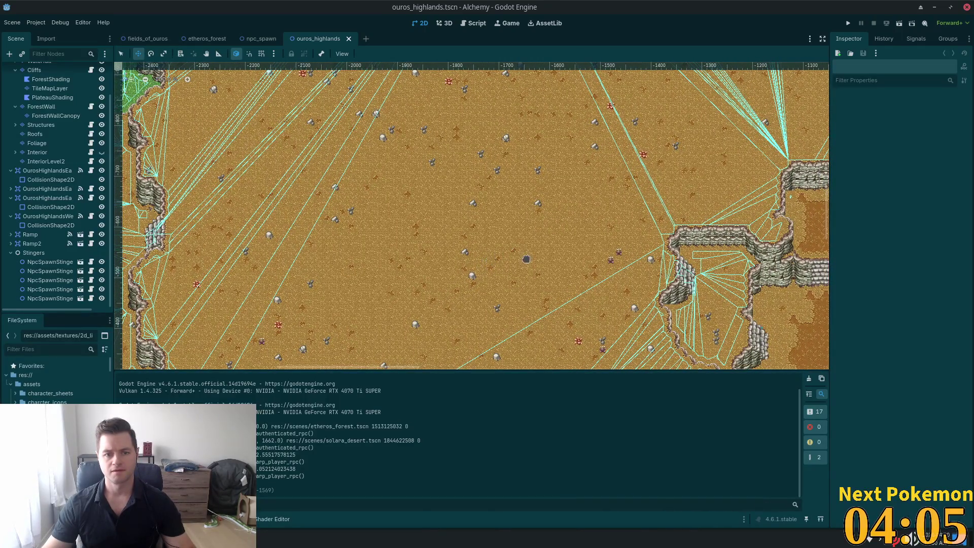
scroll(51, 131, up, 2)
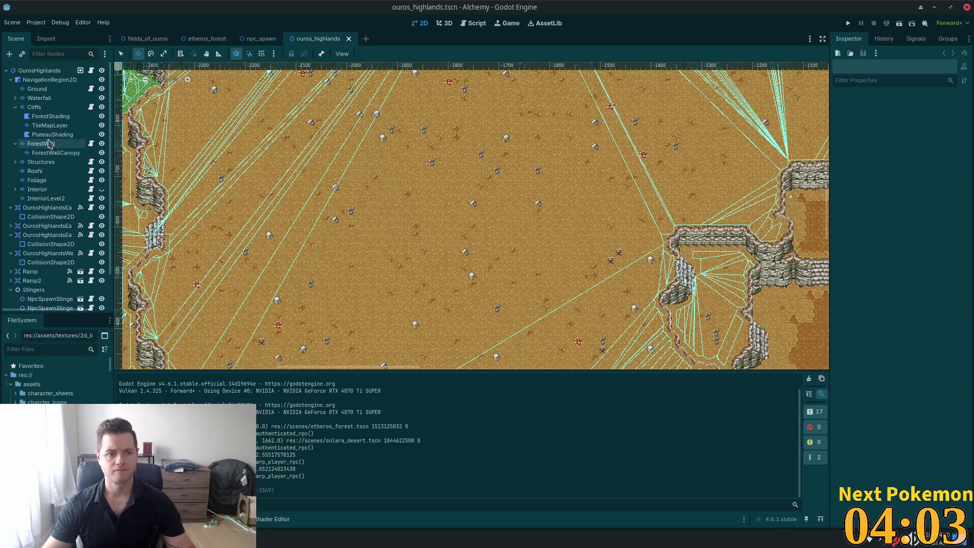
click(45, 89)
- Pan the highlands canvas and run the project to test Ouros Highlands in-game
scroll(596, 198, up, 3)
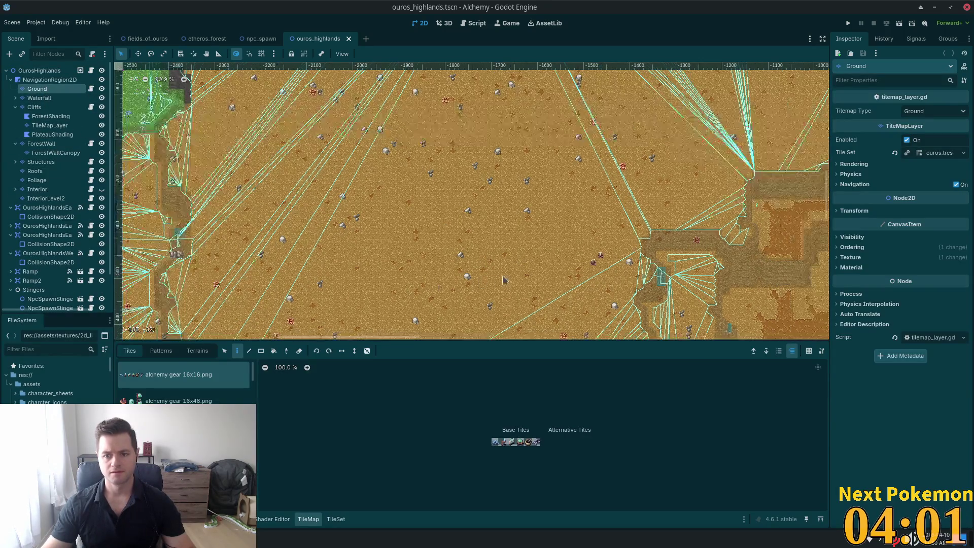
scroll(596, 199, left, 5)
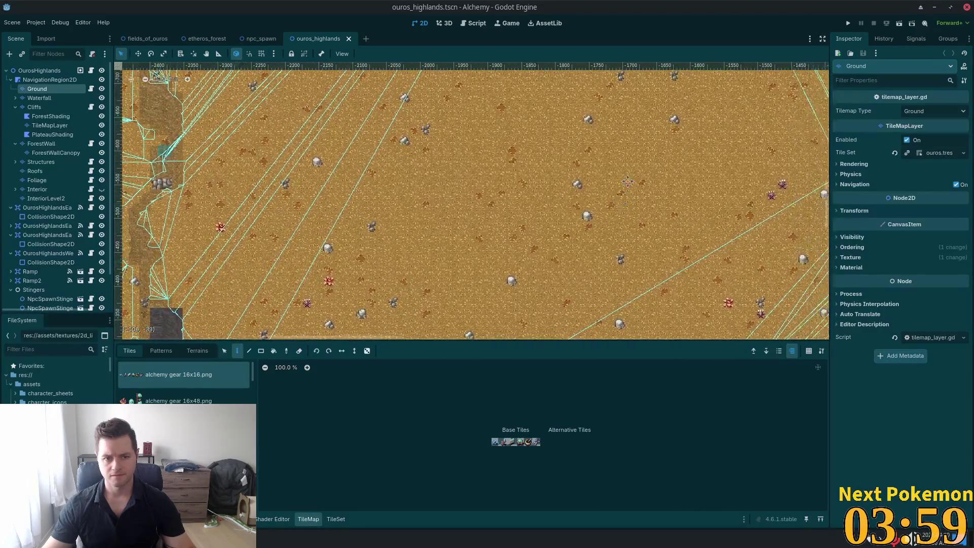
scroll(690, 276, down, 8)
scroll(597, 232, down, 3)
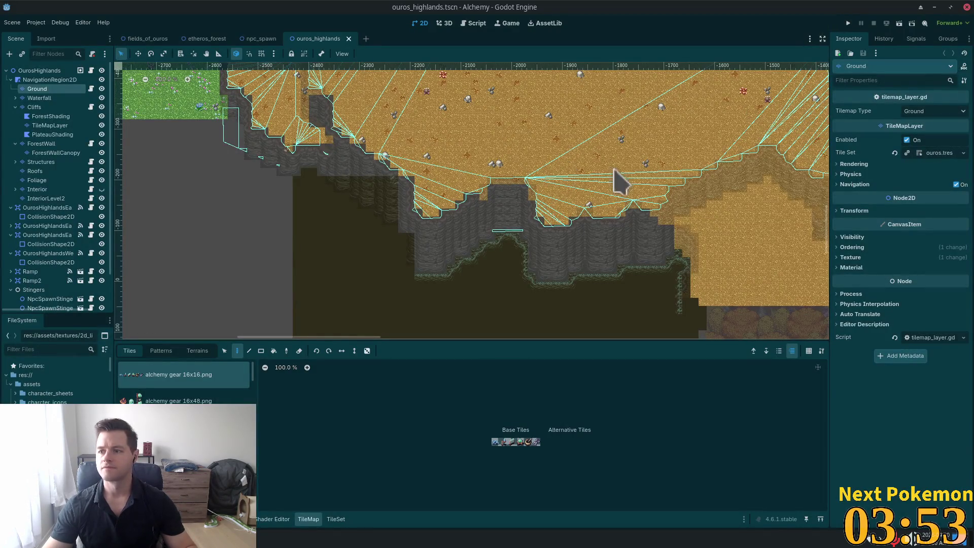
click(848, 23)
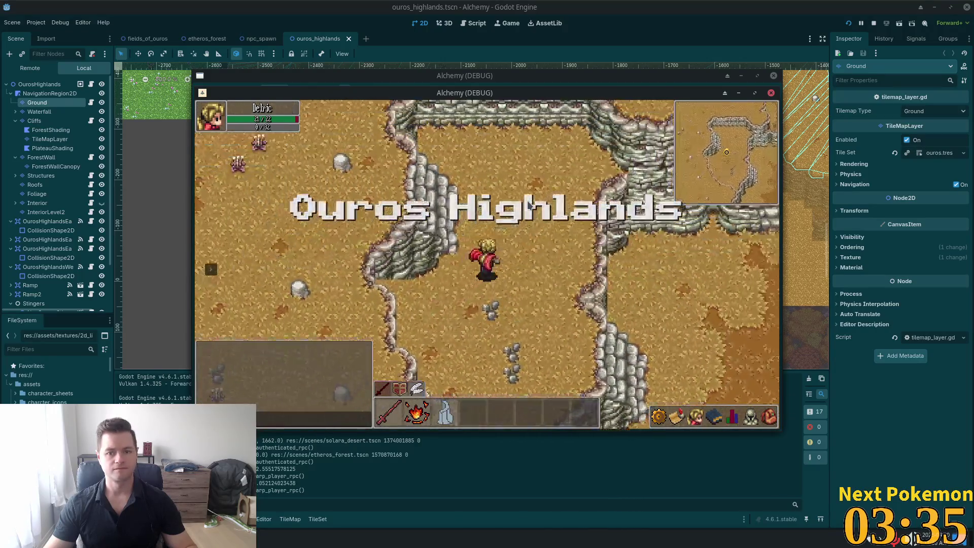
- Walk the character over the rocky ridge and along the highland cliff edges
key(w)
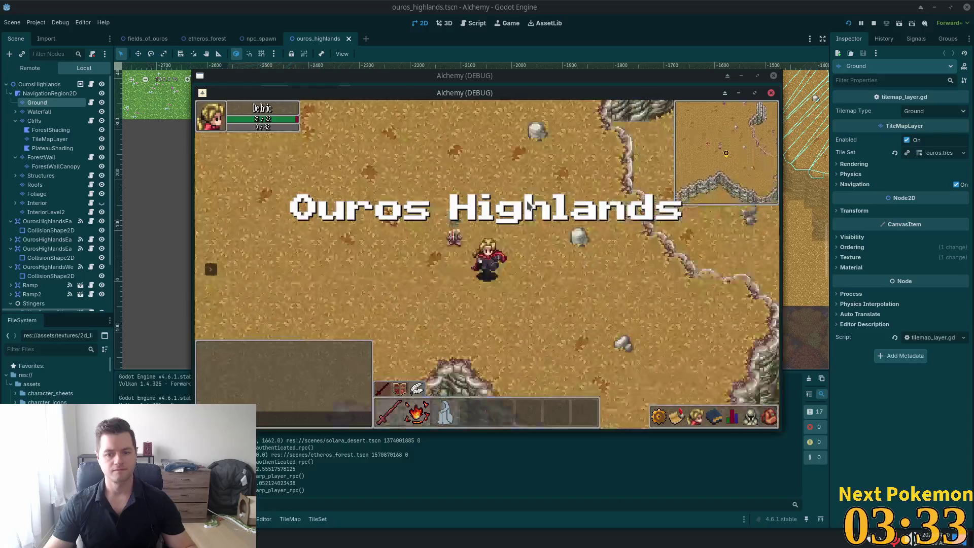
key(s)
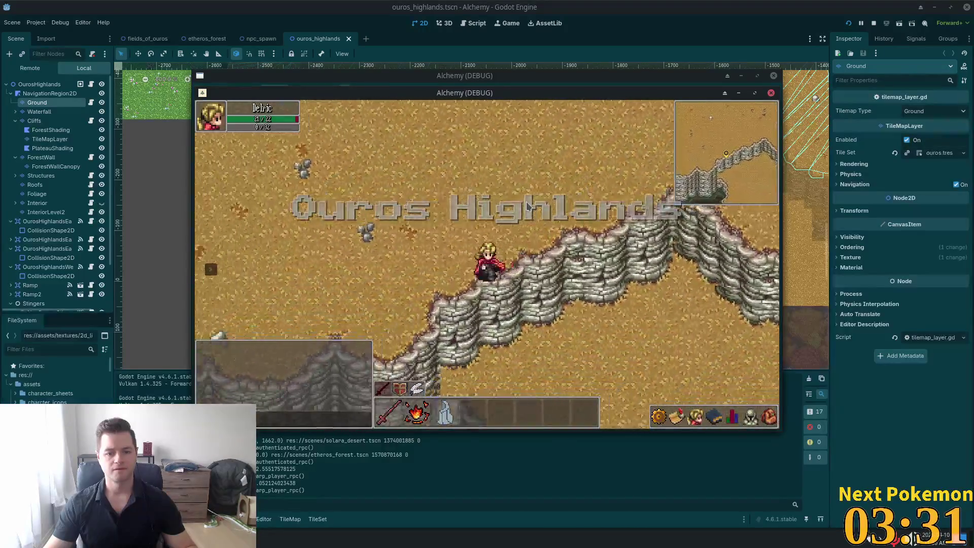
key(w)
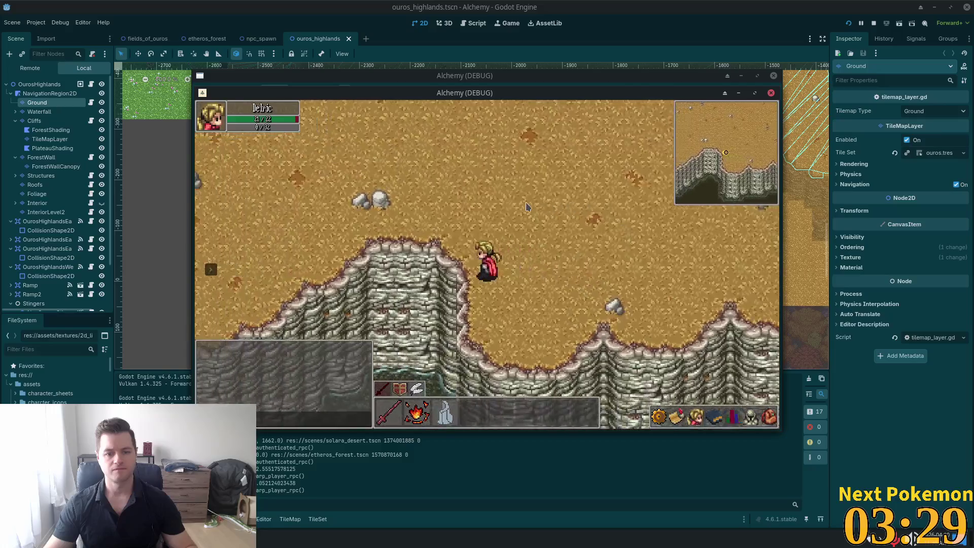
key(a)
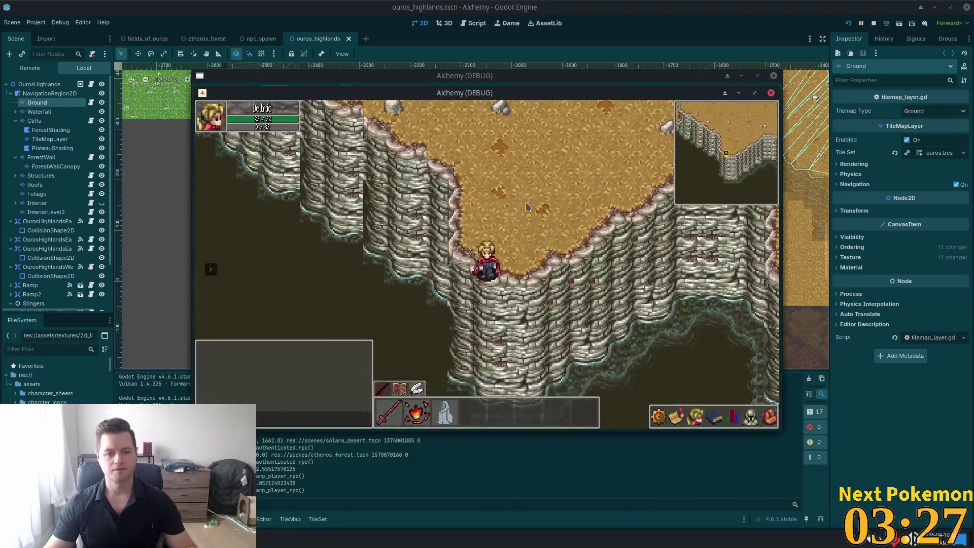
key(w)
key(s)
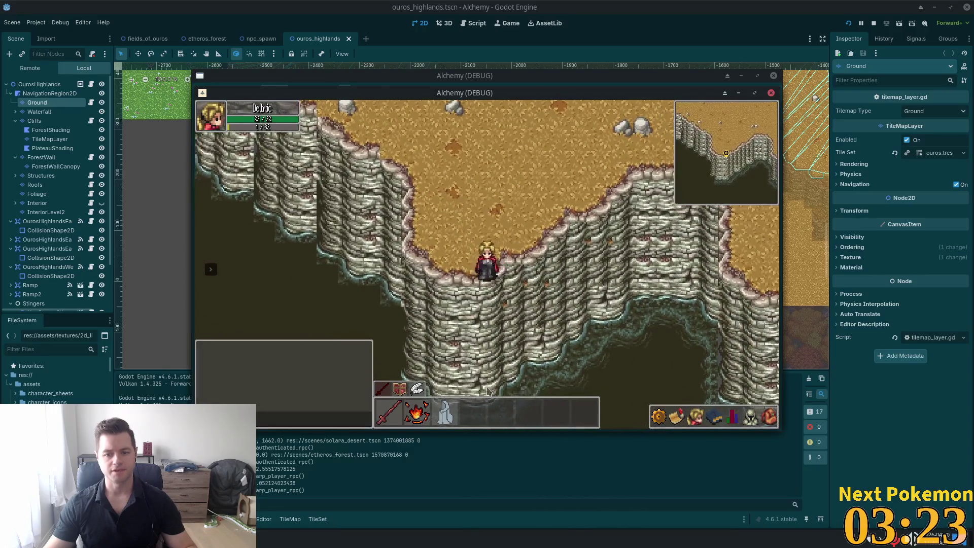
- Walk over the cliffs into the open desert, then stop the game and bring up scene quick-open
key(w)
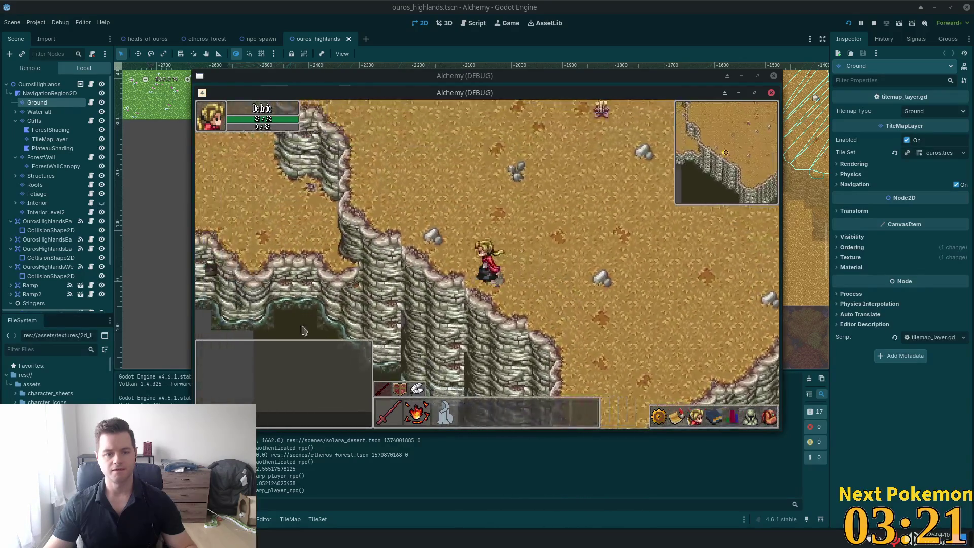
key(d)
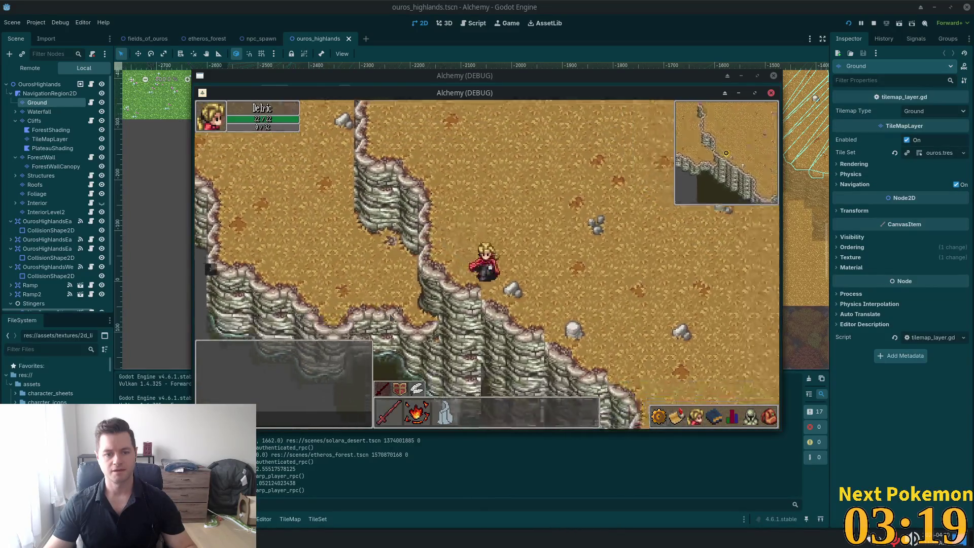
key(w)
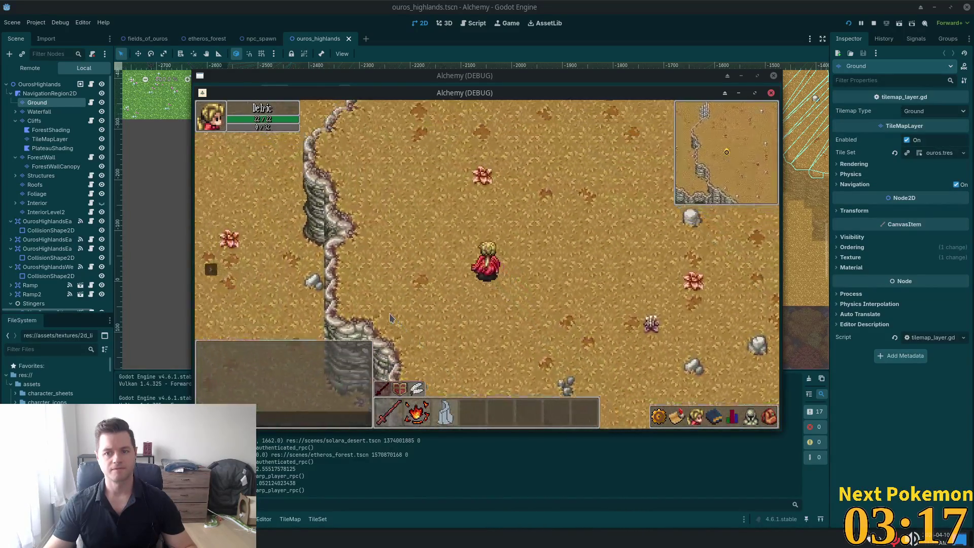
key(w)
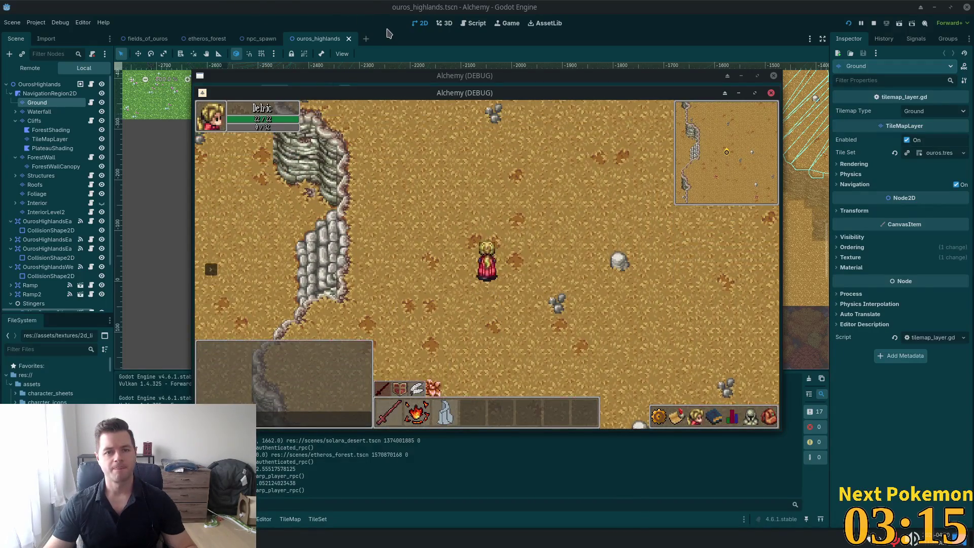
key(F8)
key(ctrl+shift+o)
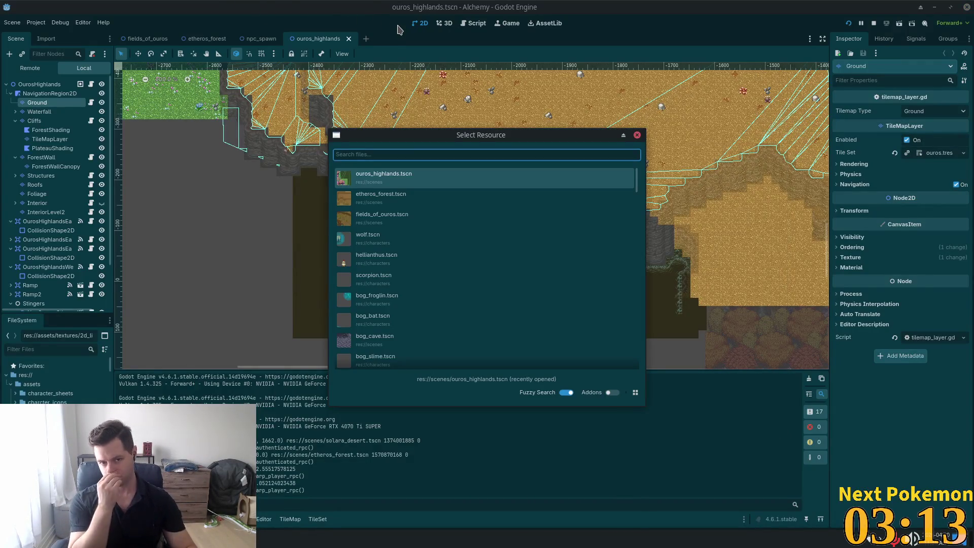
- Search 'meadows' and open verdigris_meadows.tscn for reference
text(meadows)
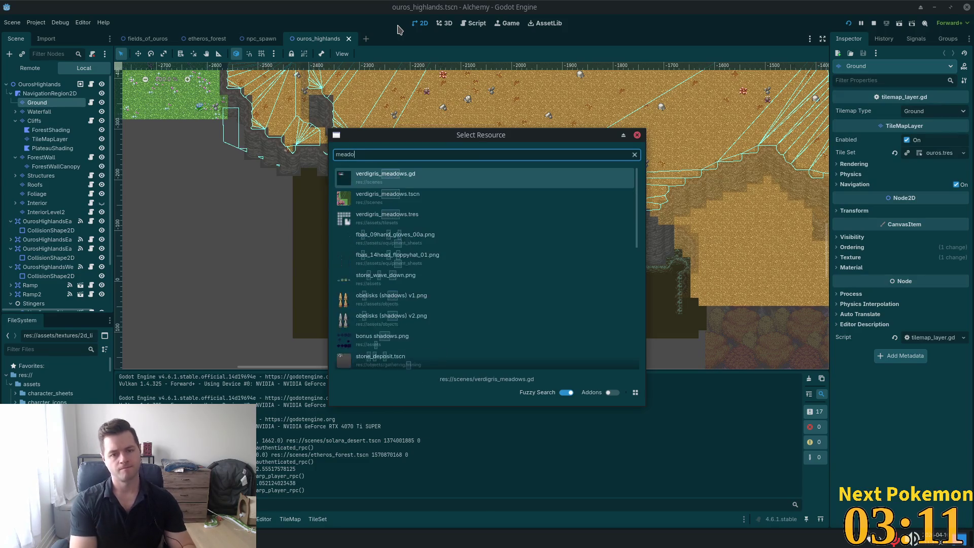
click(387, 195)
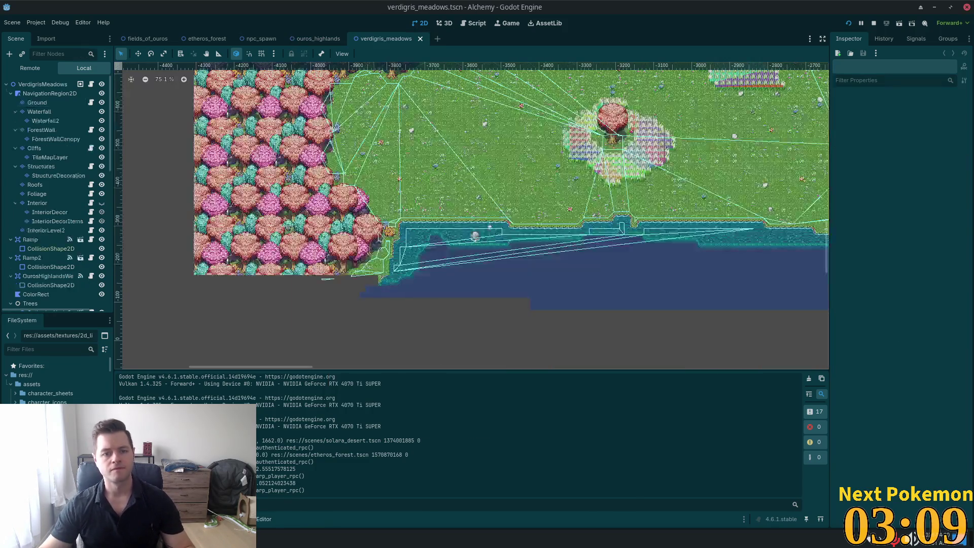
scroll(633, 254, right, 10)
scroll(483, 263, up, 3)
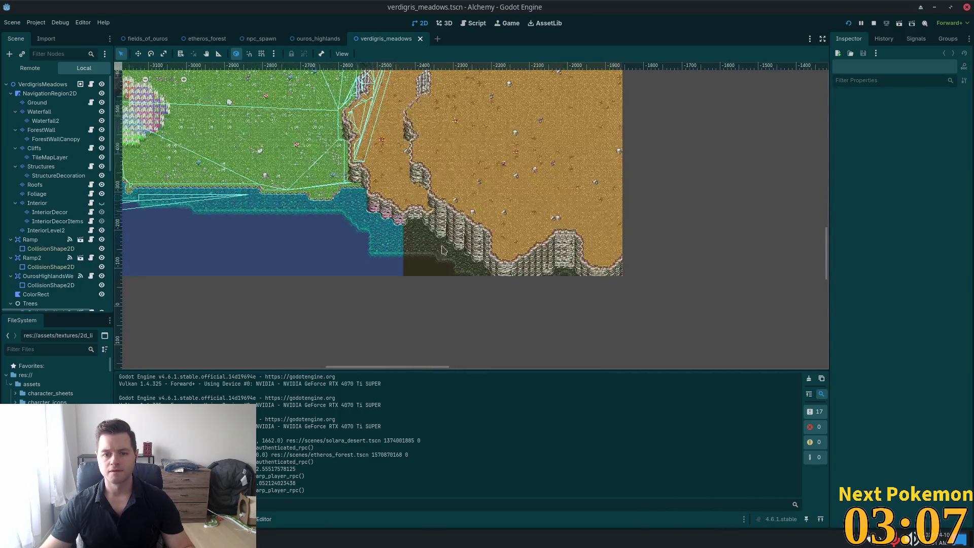
scroll(482, 264, down, 3)
- Navigate the Verdigris Meadows map to the desert cliff area and select its Ground layer
scroll(459, 227, up, 5)
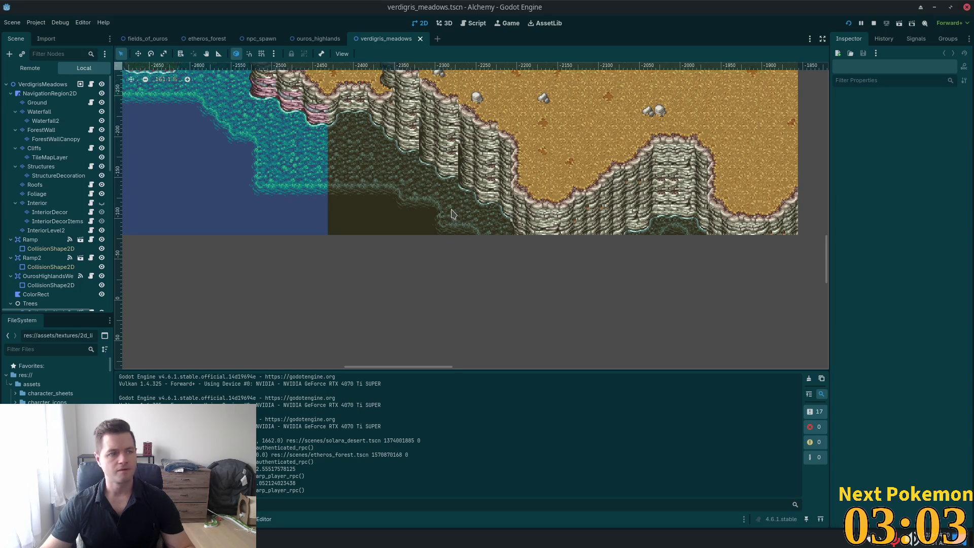
scroll(428, 218, down, 2)
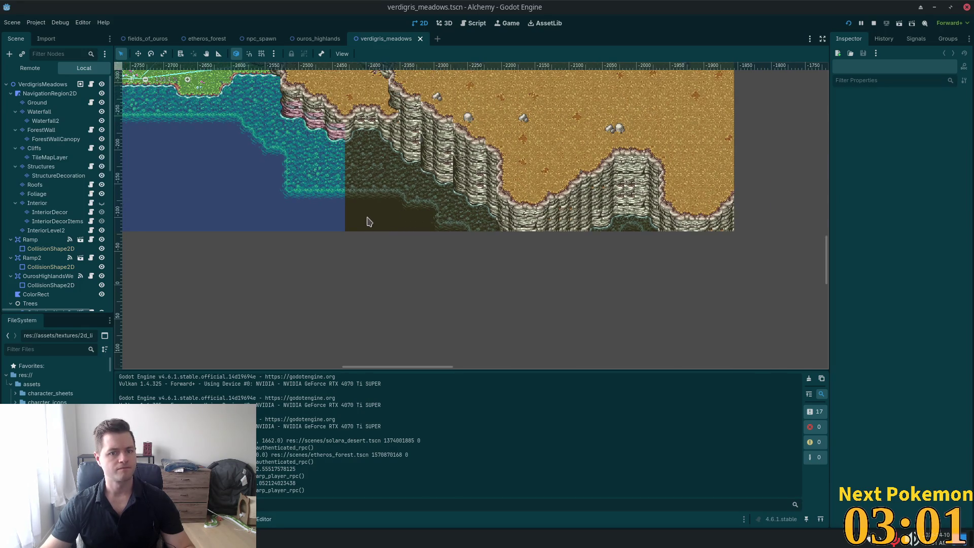
scroll(321, 198, up, 2)
scroll(328, 184, up, 1)
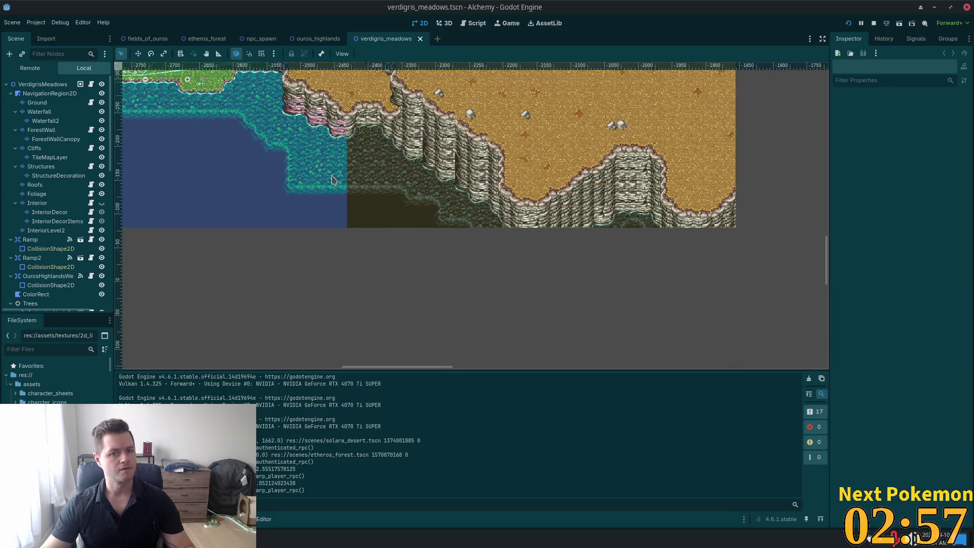
scroll(320, 187, up, 3)
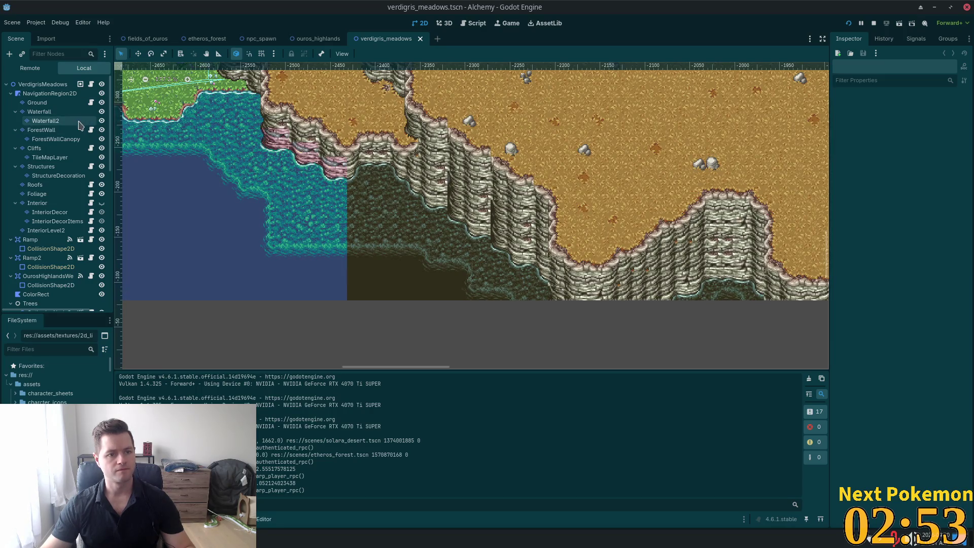
click(46, 103)
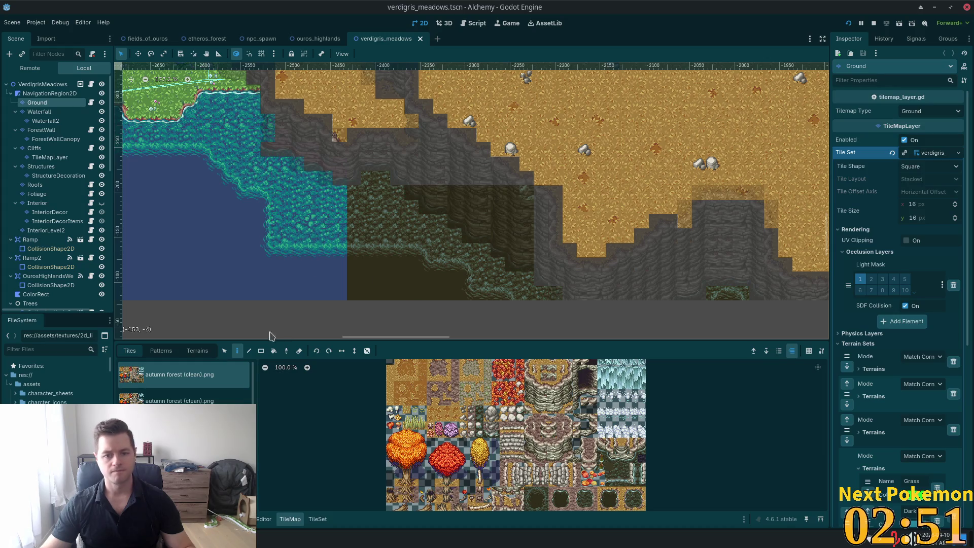
- Box-select Verdigris Meadows ground tiles around the cliff corner and compare them with Ouros Highlands
click(225, 352)
mouse_move(224, 122)
mouse_down()
mouse_move(392, 331)
mouse_move(528, 339)
mouse_move(558, 309)
mouse_up()
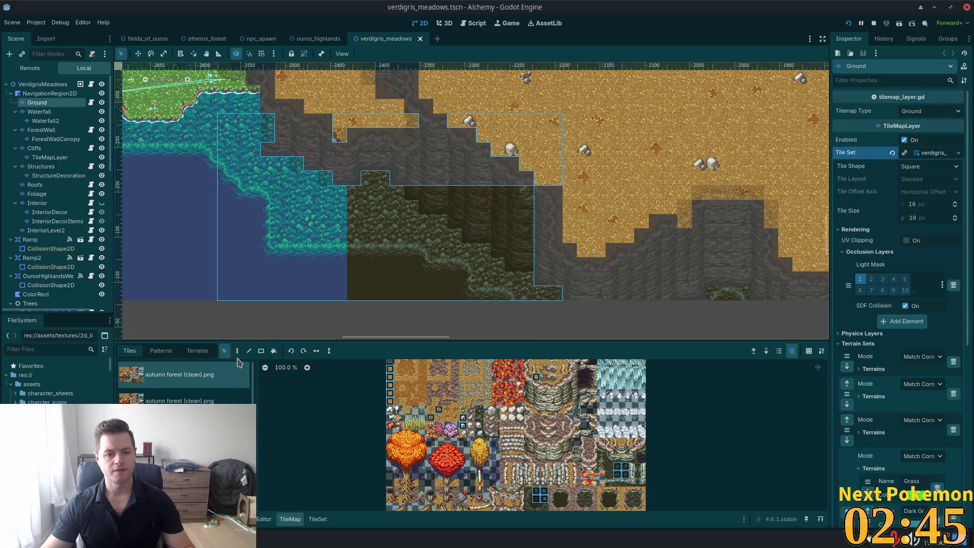
click(318, 39)
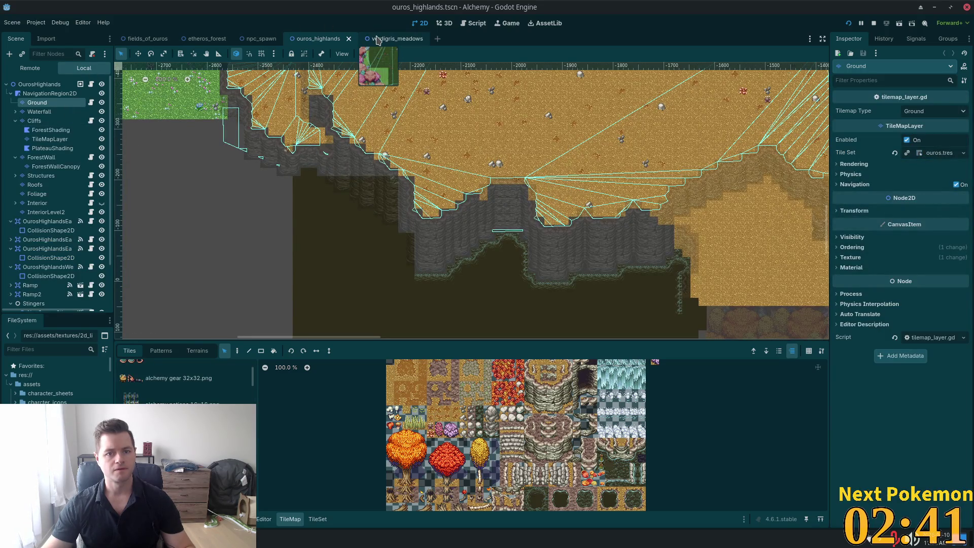
scroll(264, 174, up, 5)
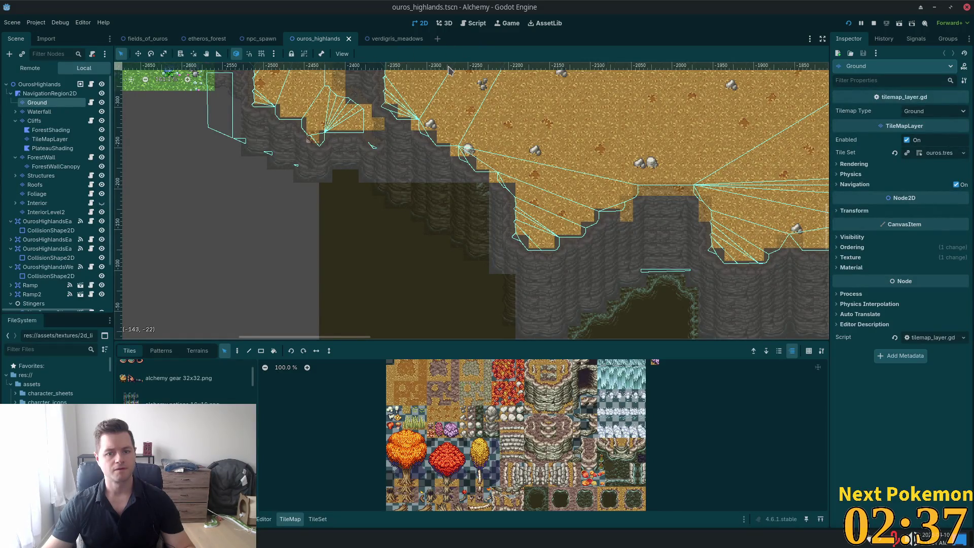
click(391, 40)
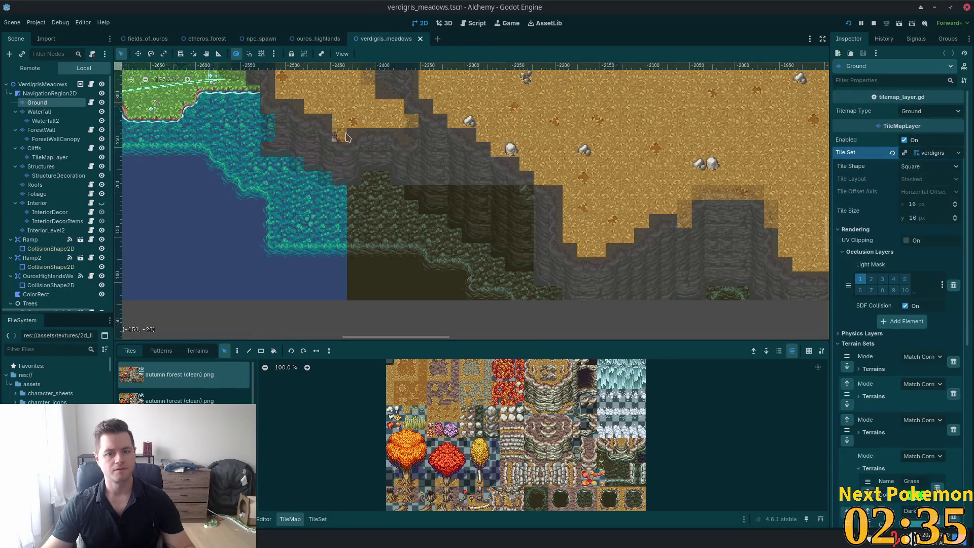
click(237, 350)
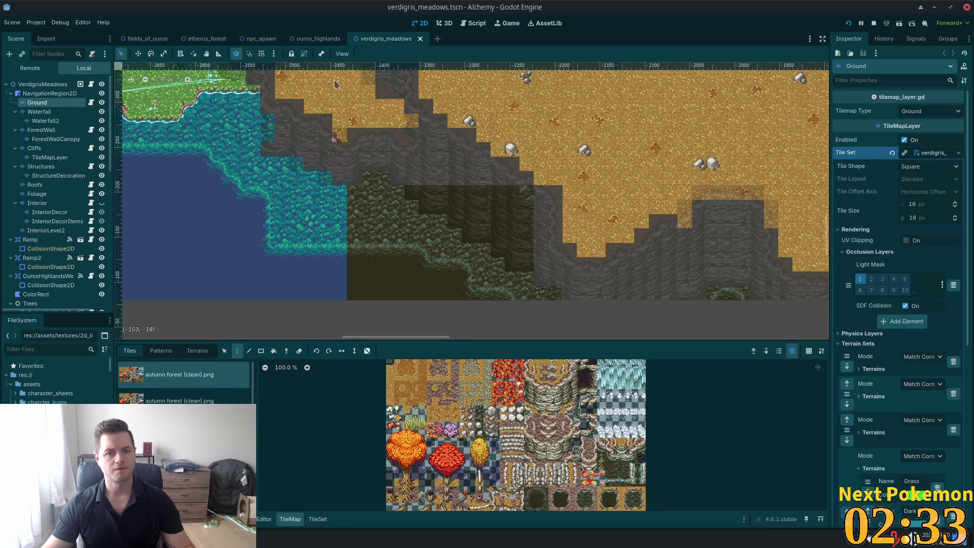
click(305, 39)
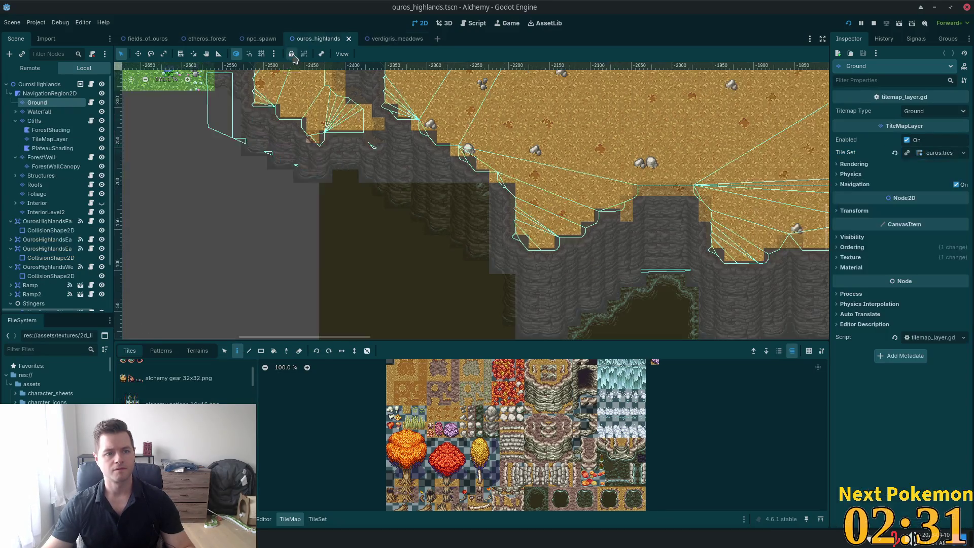
click(388, 39)
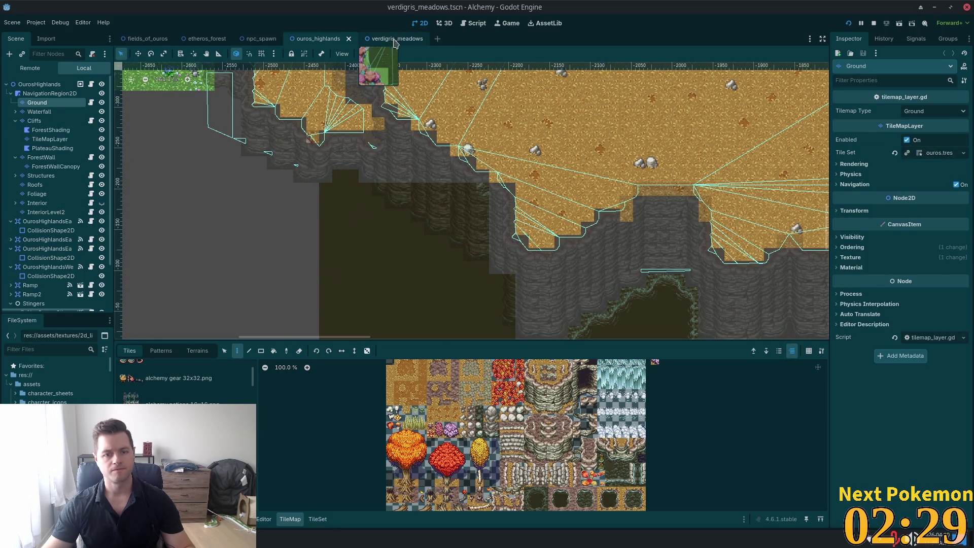
- Reselect the cliff-corner and shoreline tiles, copy them, and return to Ouros Highlands
click(224, 350)
scroll(325, 222, down, 1)
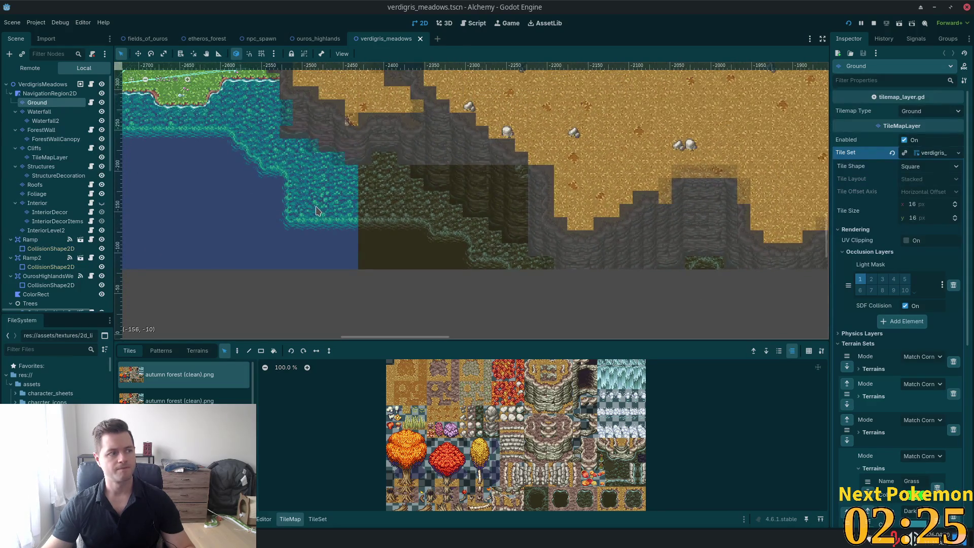
mouse_move(259, 135)
mouse_down()
mouse_move(294, 175)
mouse_move(530, 297)
mouse_up()
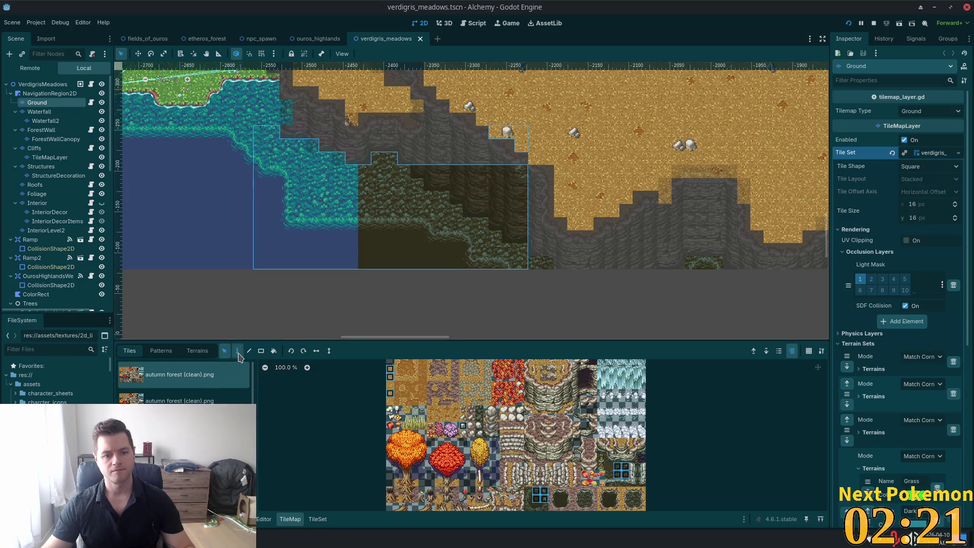
key(ctrl+c)
click(318, 39)
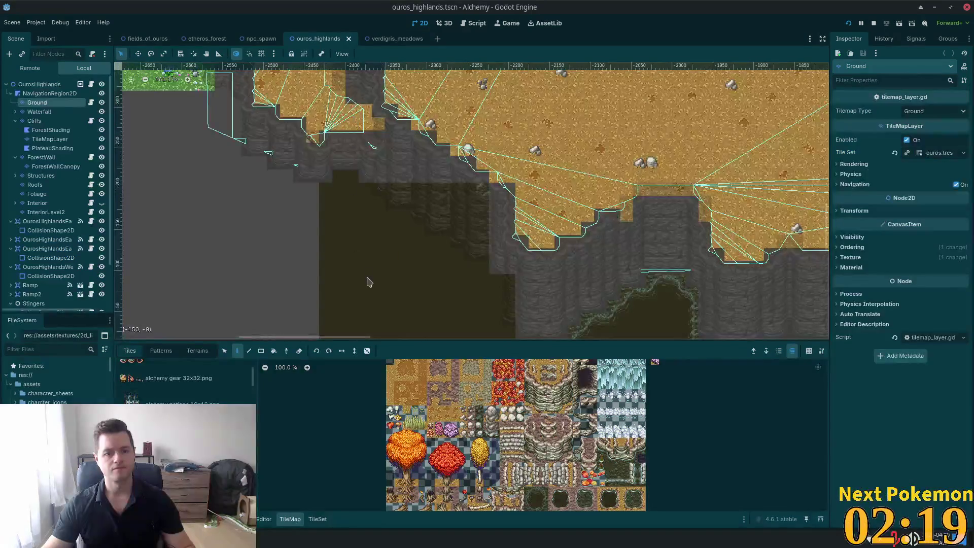
- Make the Cliffs layer the active tilemap and scroll the atlas to the cliff-edge tiles
scroll(360, 246, down, 1)
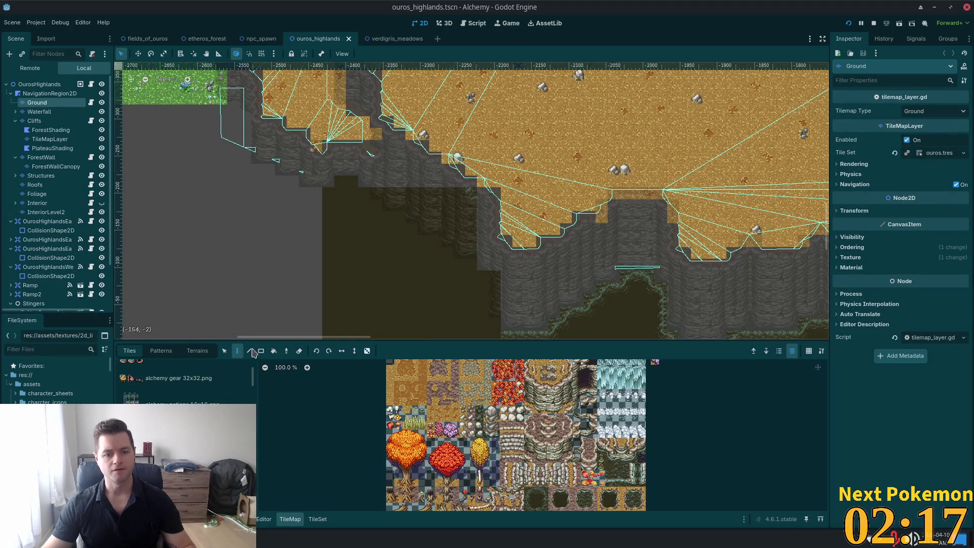
click(61, 120)
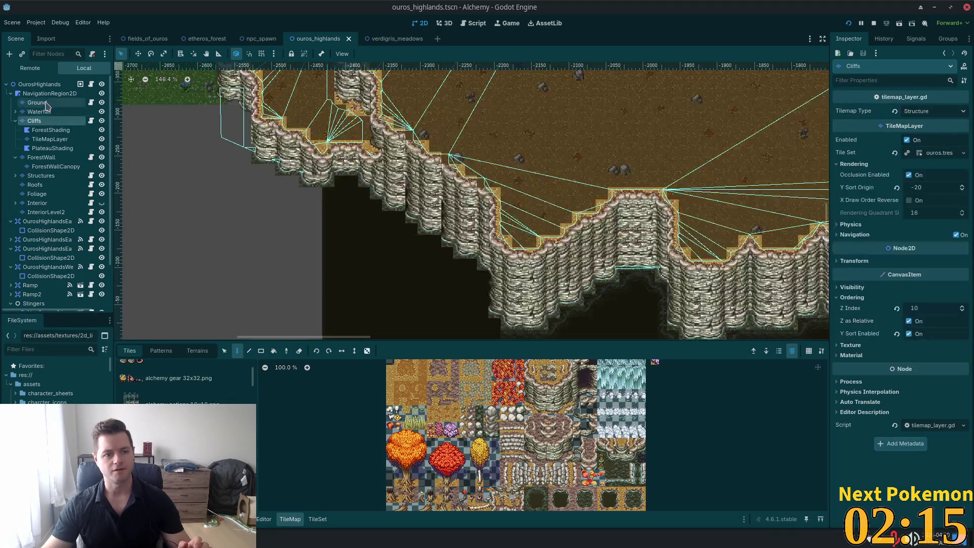
click(51, 103)
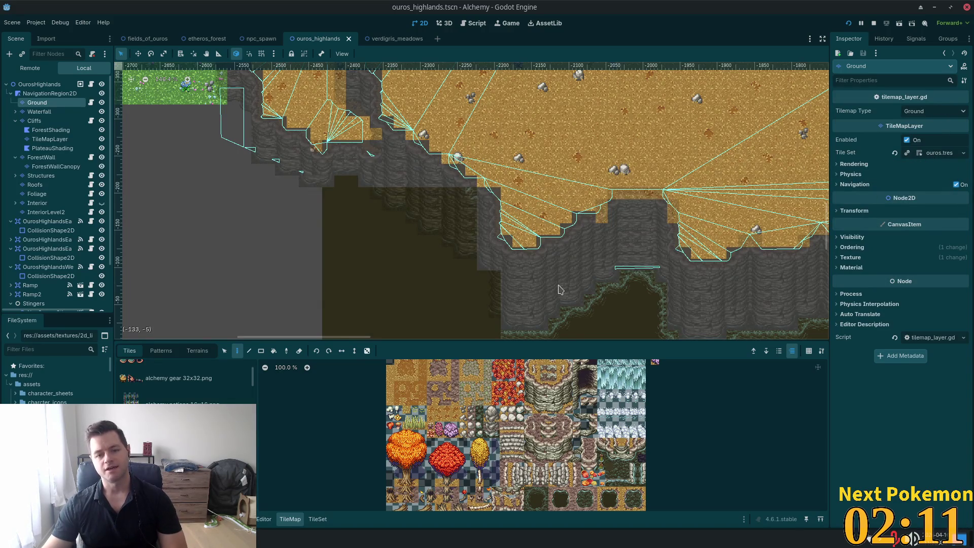
scroll(443, 300, up, 3)
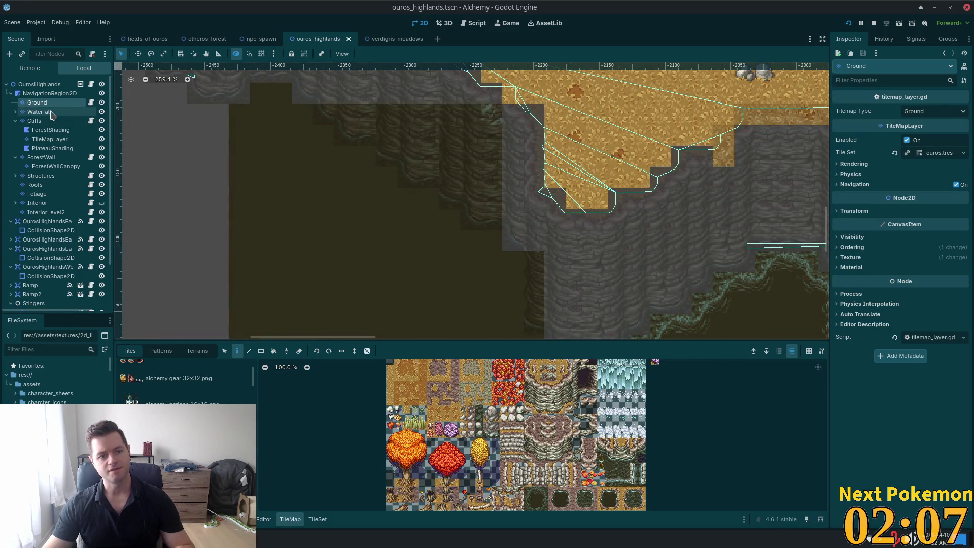
click(35, 121)
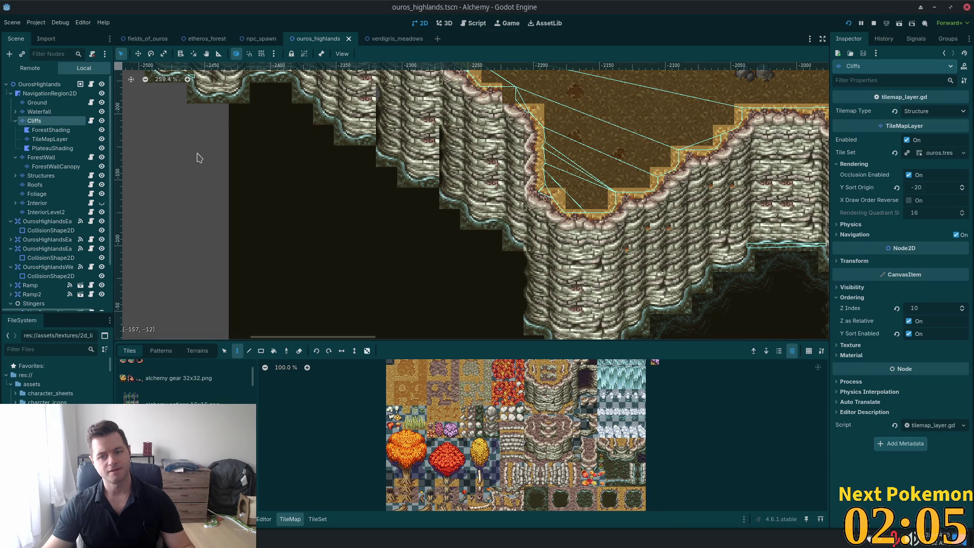
scroll(536, 250, down, 2)
scroll(492, 221, down, 3)
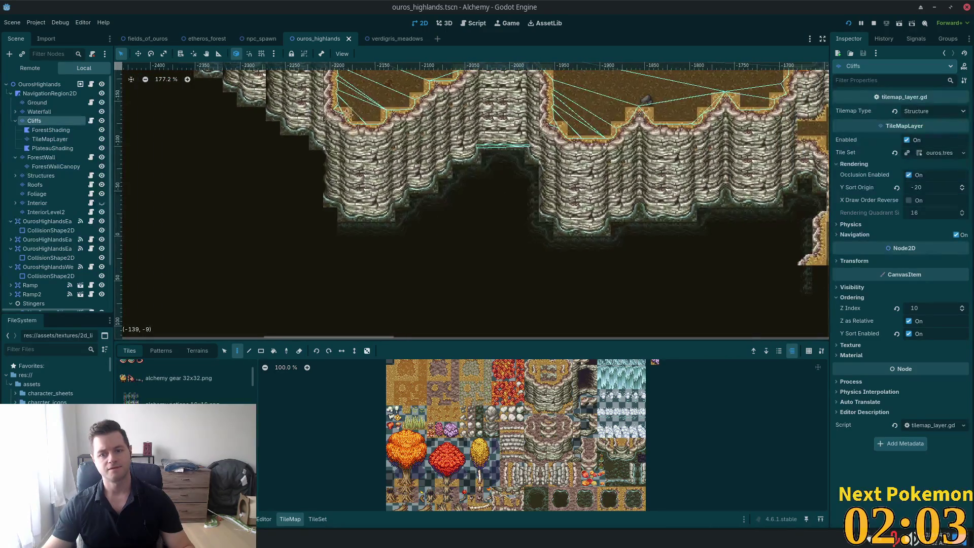
scroll(500, 198, up, 2)
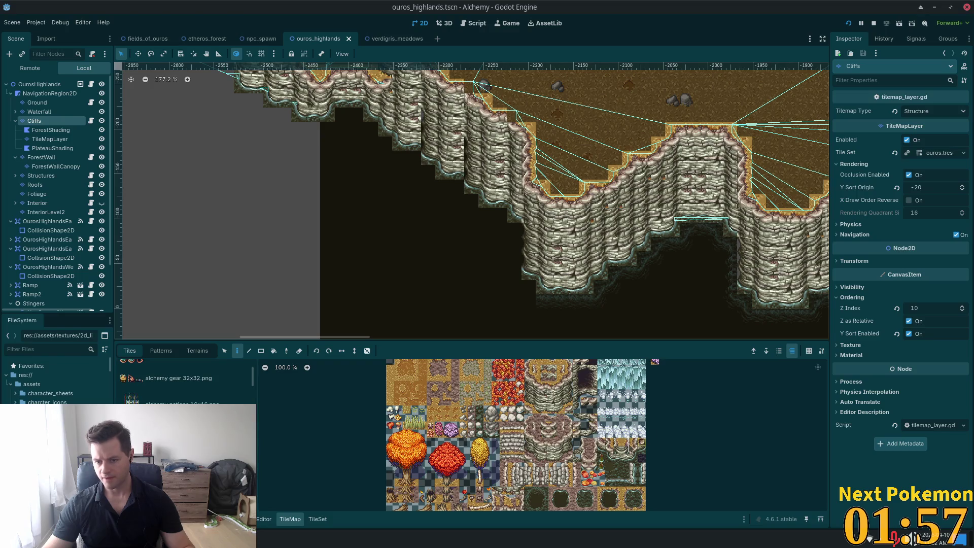
scroll(633, 447, up, 5)
scroll(595, 458, down, 3)
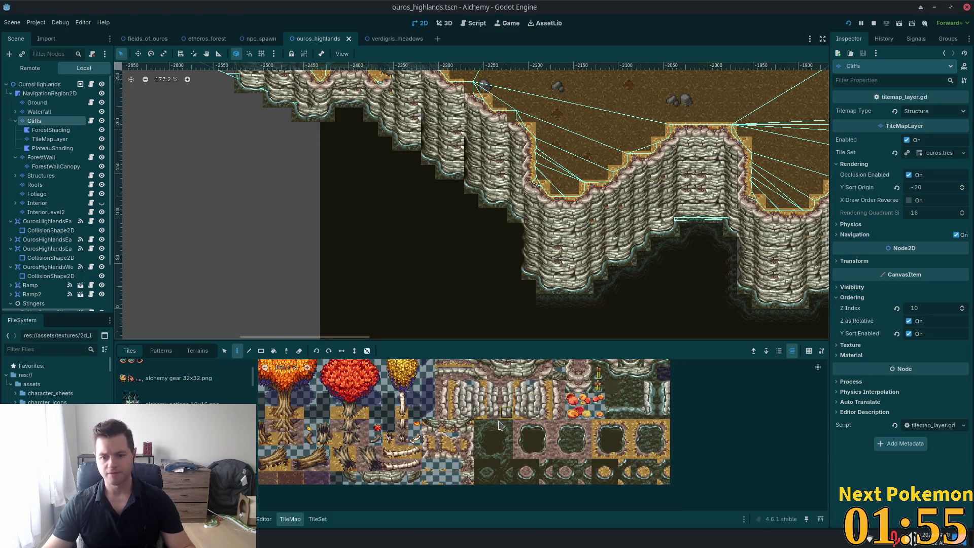
- Paint a cliff tile into the gap and pick a lower cliff-edge tile from the atlas
click(498, 221)
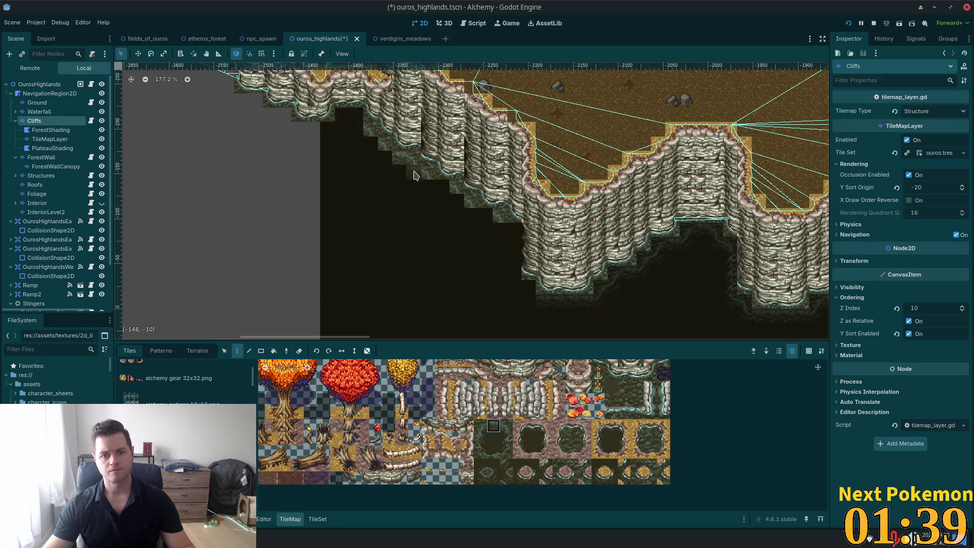
click(480, 477)
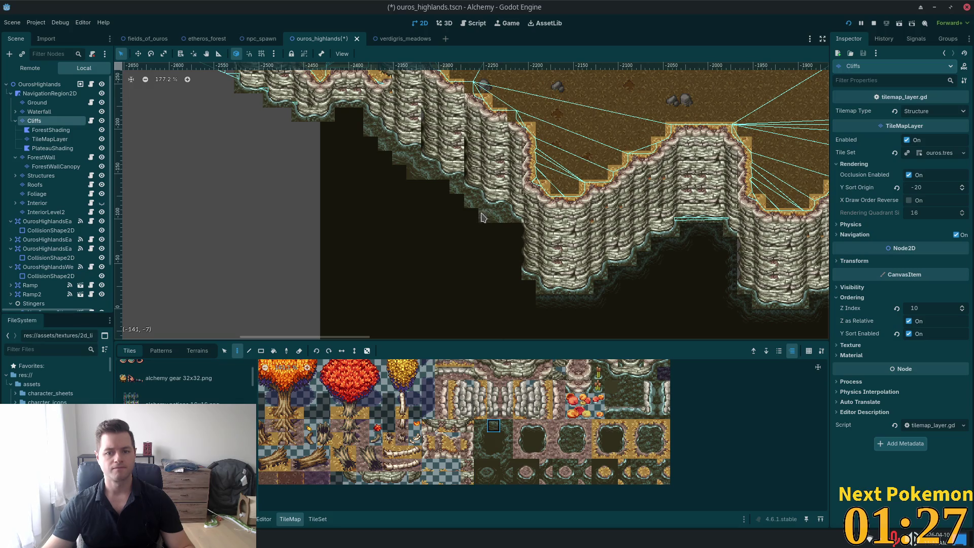
click(481, 477)
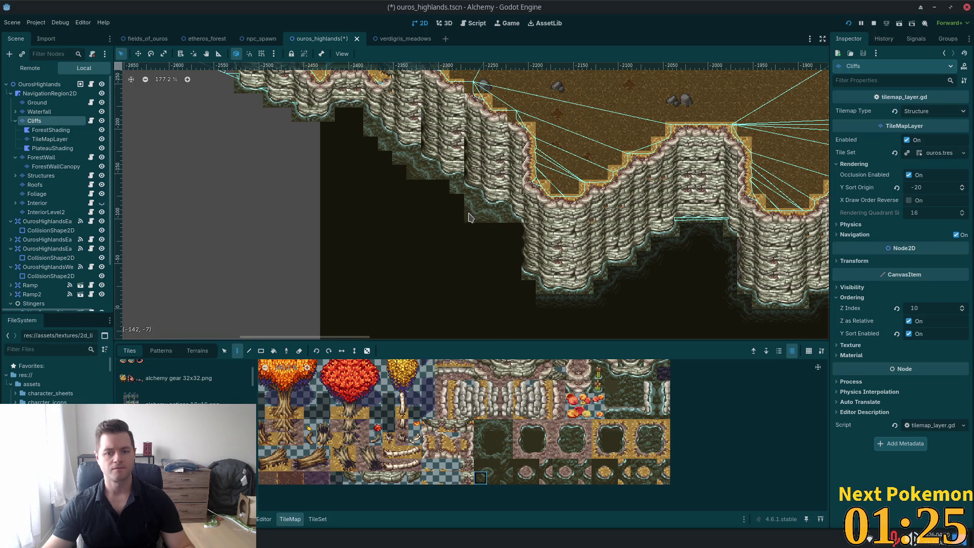
scroll(482, 246, up, 3)
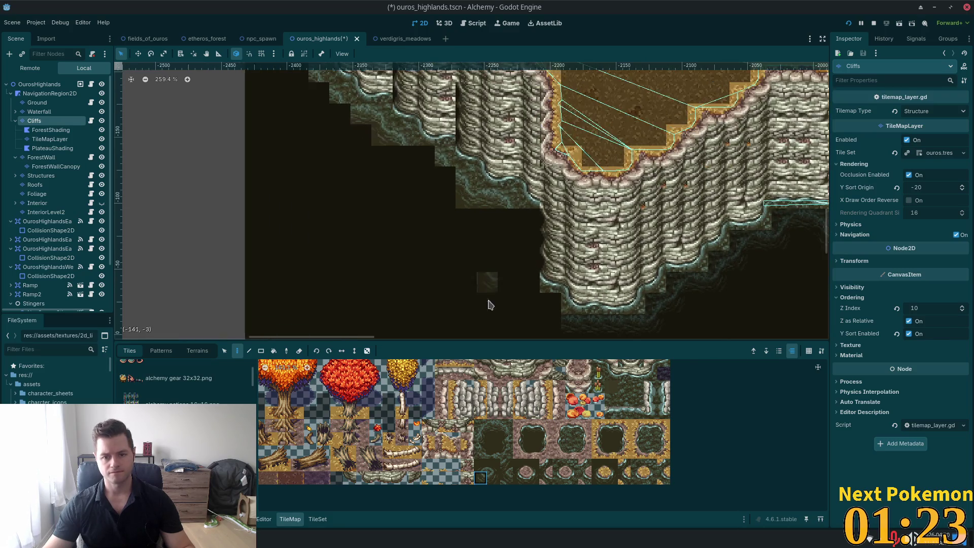
click(506, 438)
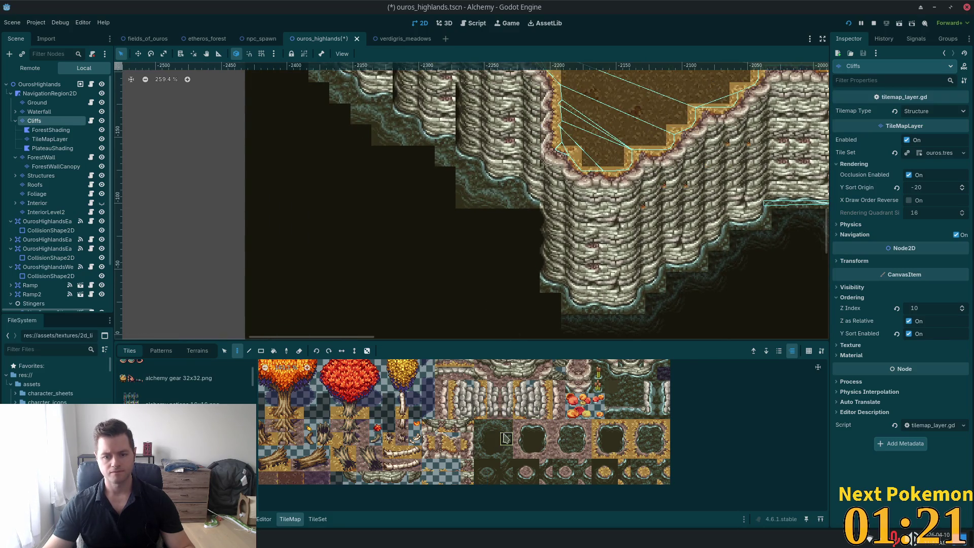
- Extend the lower-left cliff column down three tiles and choose a dark edge tile for its base
click(511, 219)
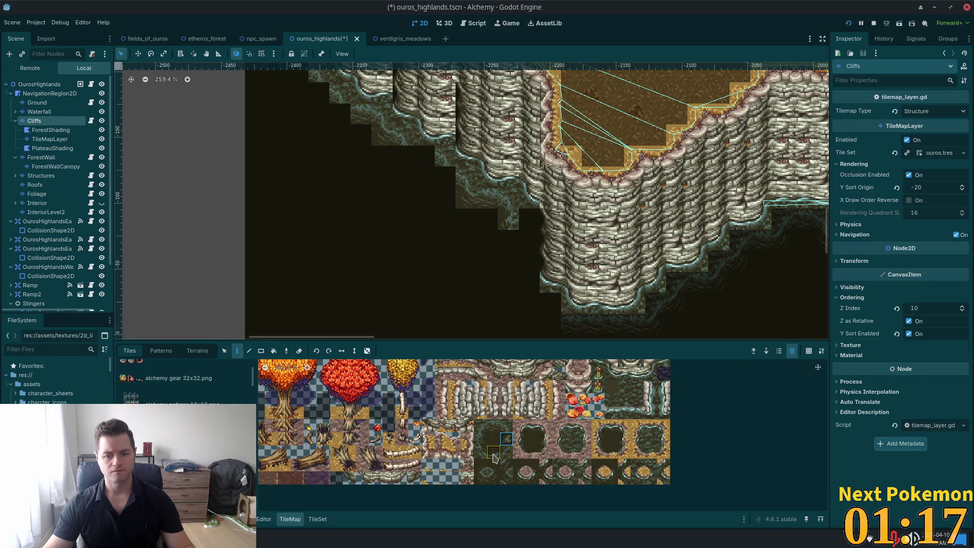
click(509, 240)
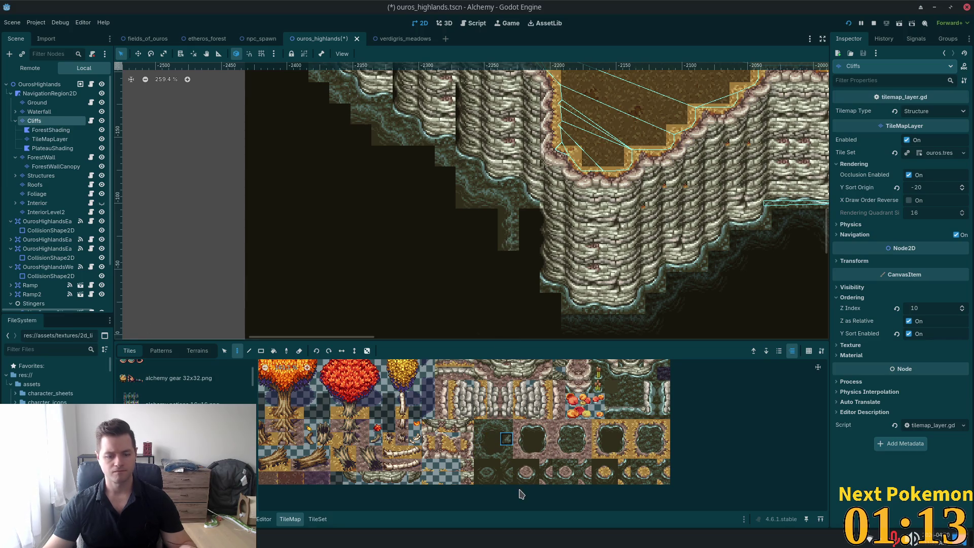
click(508, 261)
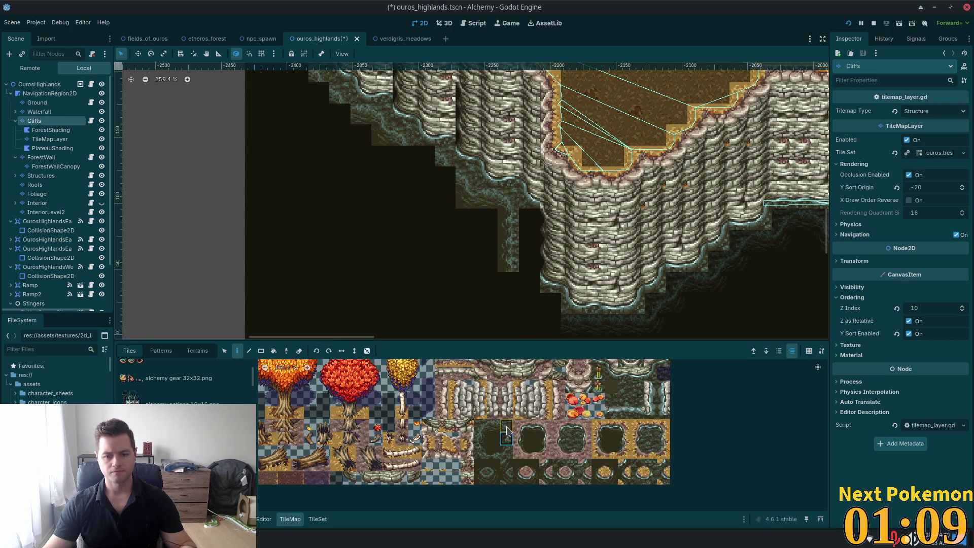
click(507, 429)
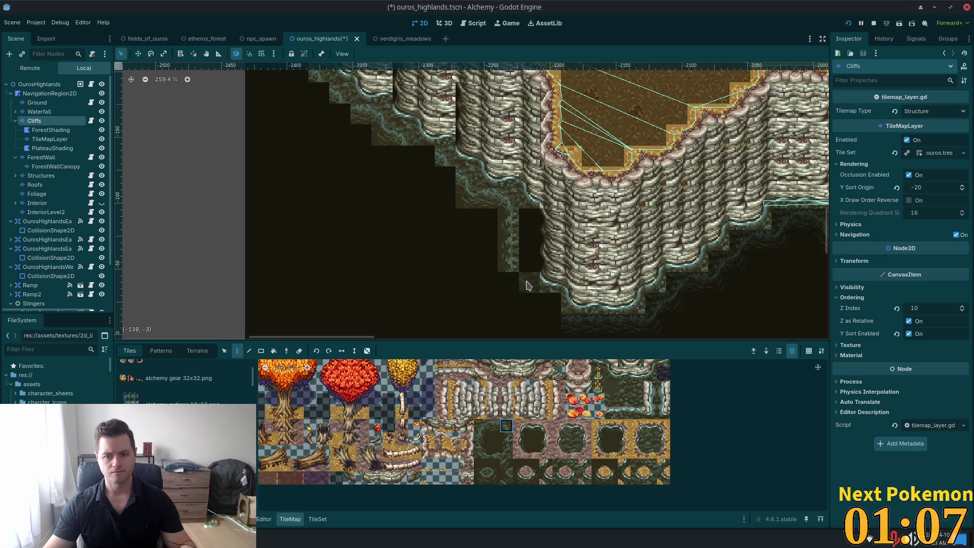
click(480, 478)
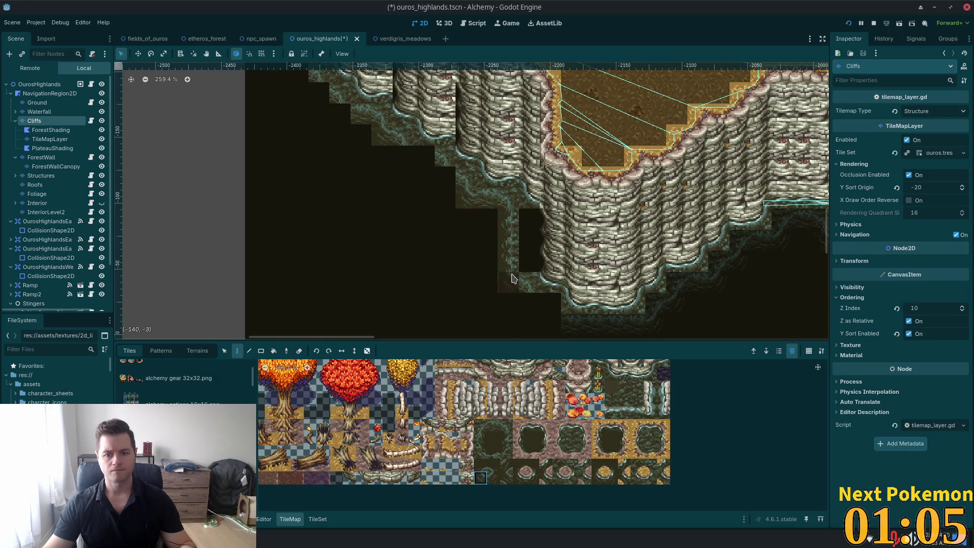
scroll(550, 322, down, 3)
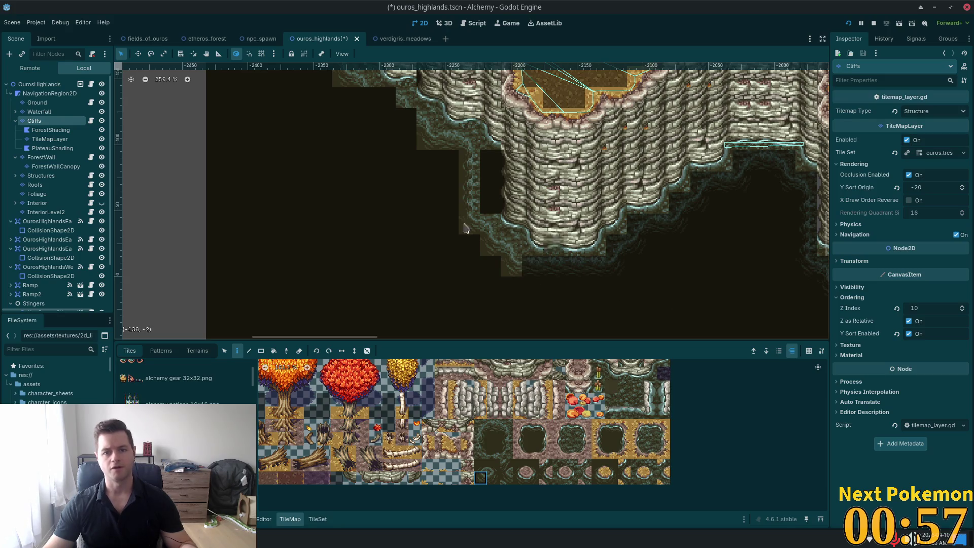
scroll(360, 202, down, 3)
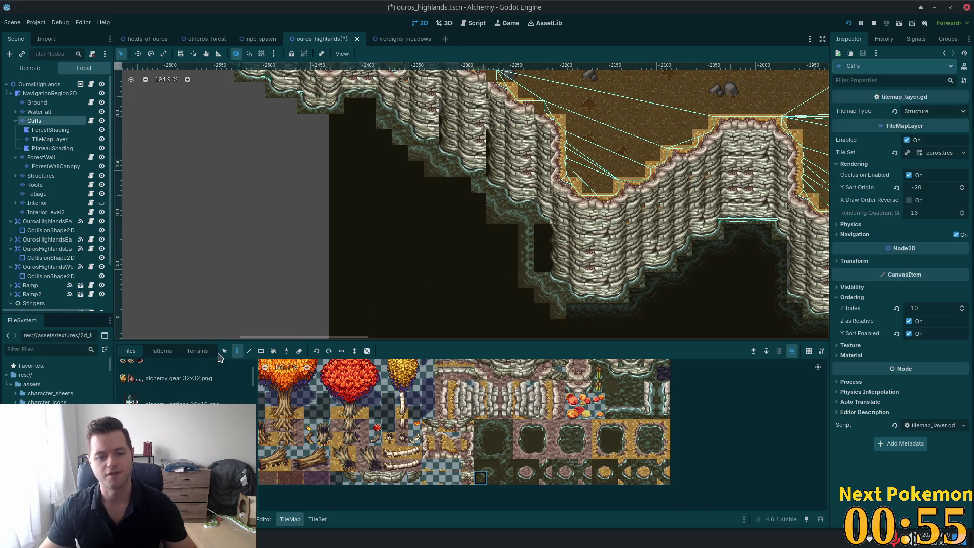
- Select the diagonal staircase of edge cells on the cliffs' left side
key(s)
click(385, 129)
click(384, 129)
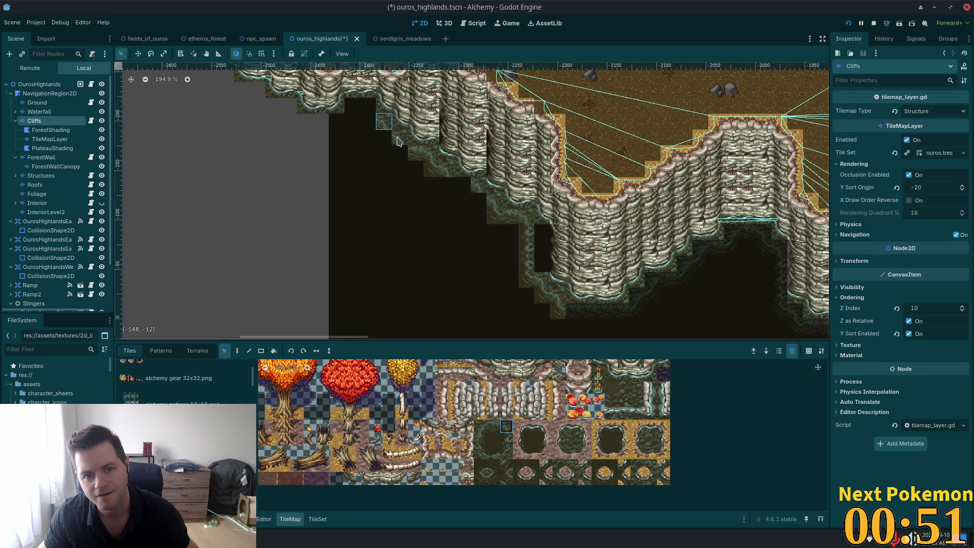
shift+click(421, 157)
shift+click(430, 169)
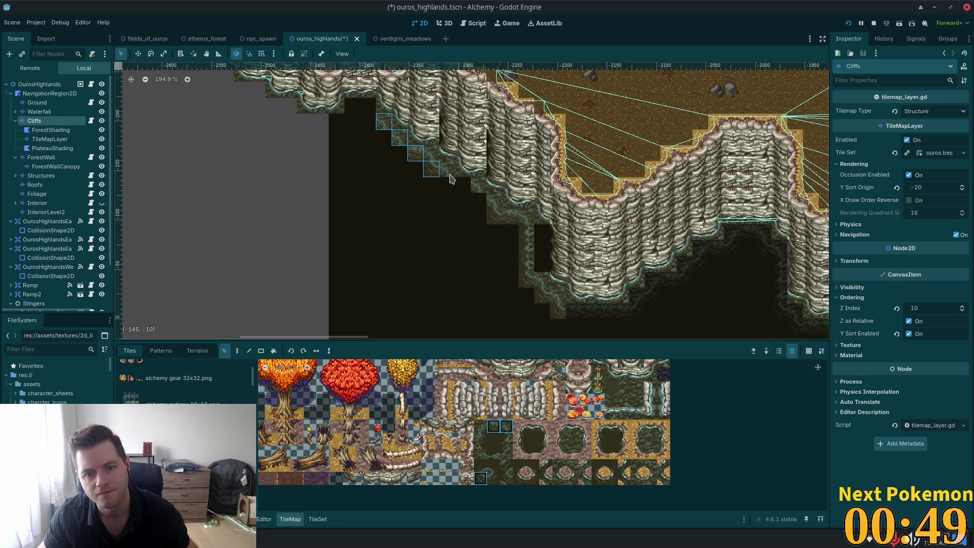
shift+click(448, 175)
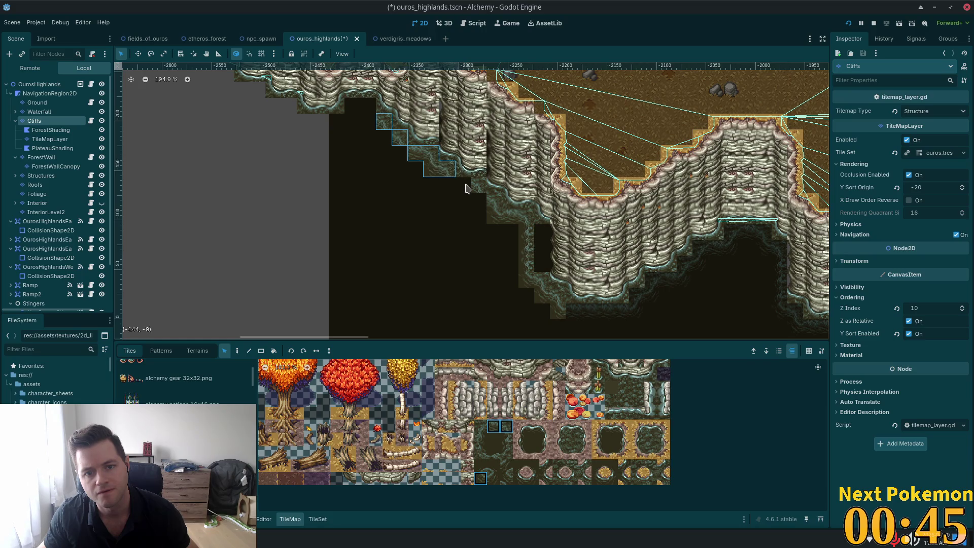
shift+click(481, 189)
drag(492, 205, 534, 287)
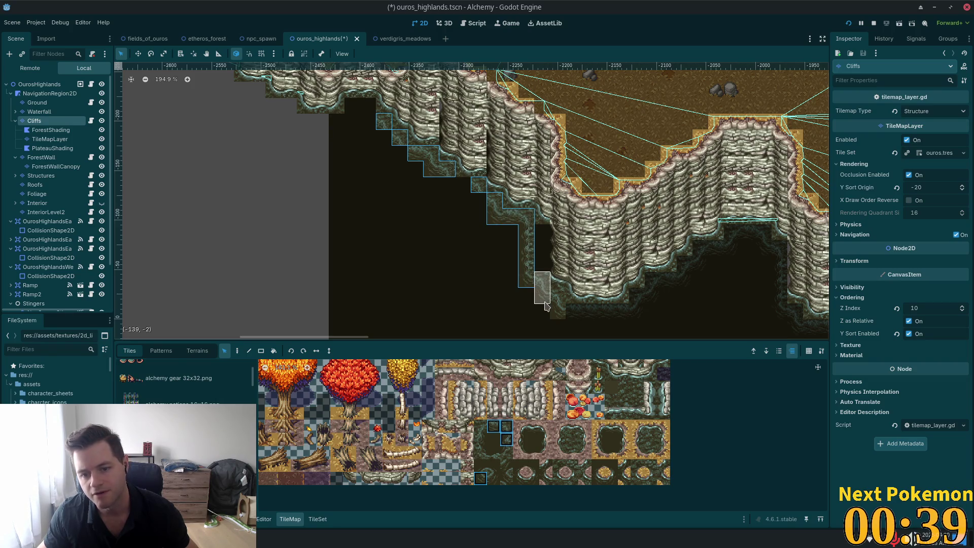
click(542, 298)
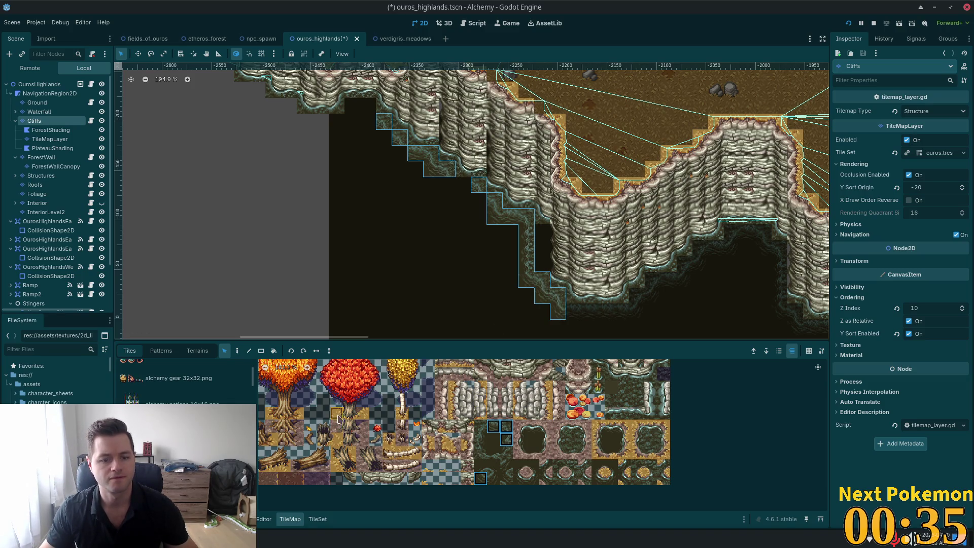
- Repaint the diagonal cliff edge on the Cliffs layer with dark mossy edge tiles
click(236, 350)
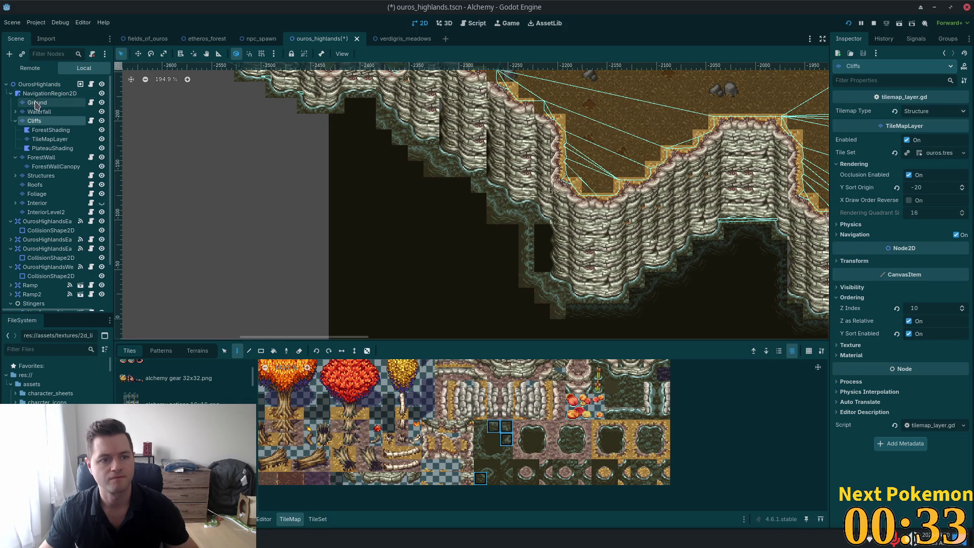
click(36, 102)
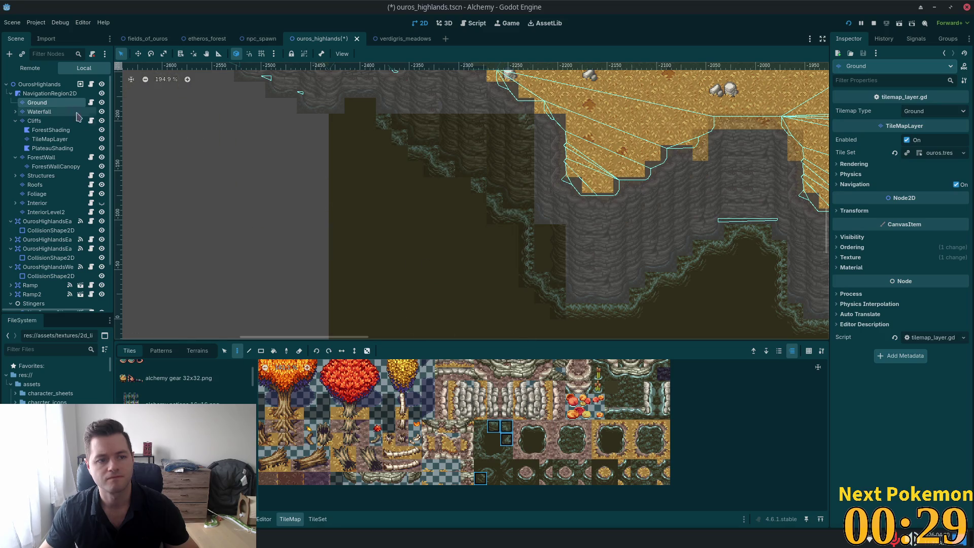
click(37, 121)
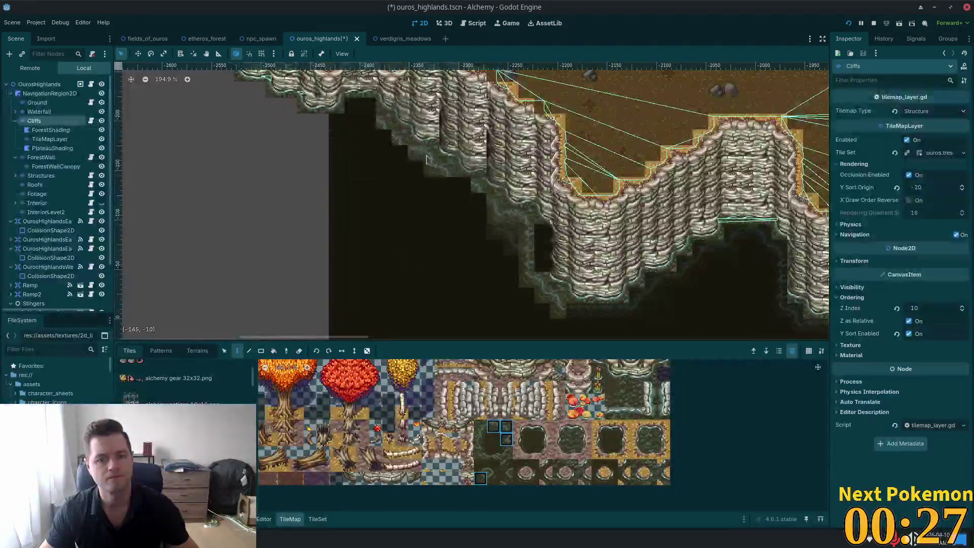
mouse_move(379, 128)
mouse_down()
mouse_move(430, 170)
mouse_move(446, 168)
mouse_move(490, 192)
mouse_move(478, 196)
mouse_move(522, 228)
mouse_move(522, 284)
mouse_move(557, 317)
mouse_up()
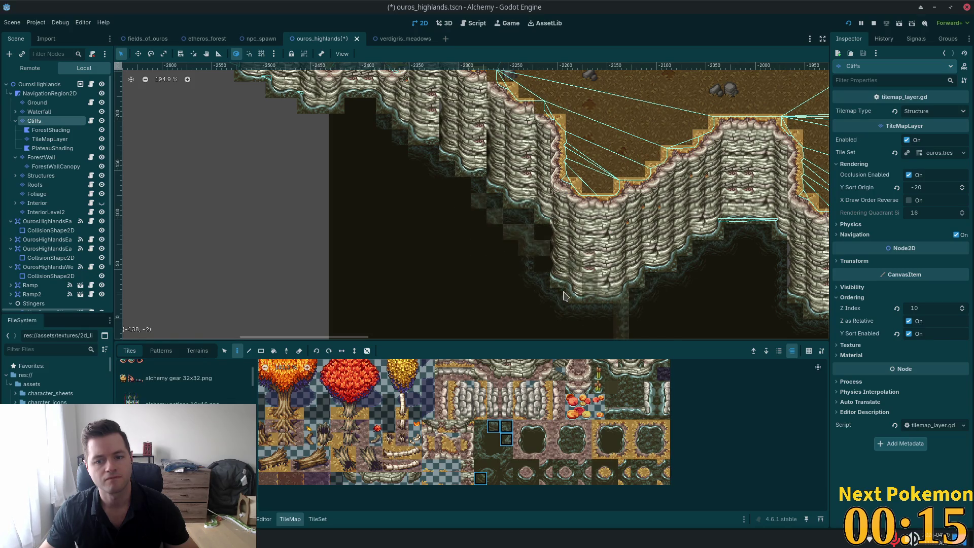
- On the Ground layer, fill the empty cell beside the diagonal cliff edge and pick another tile
click(37, 103)
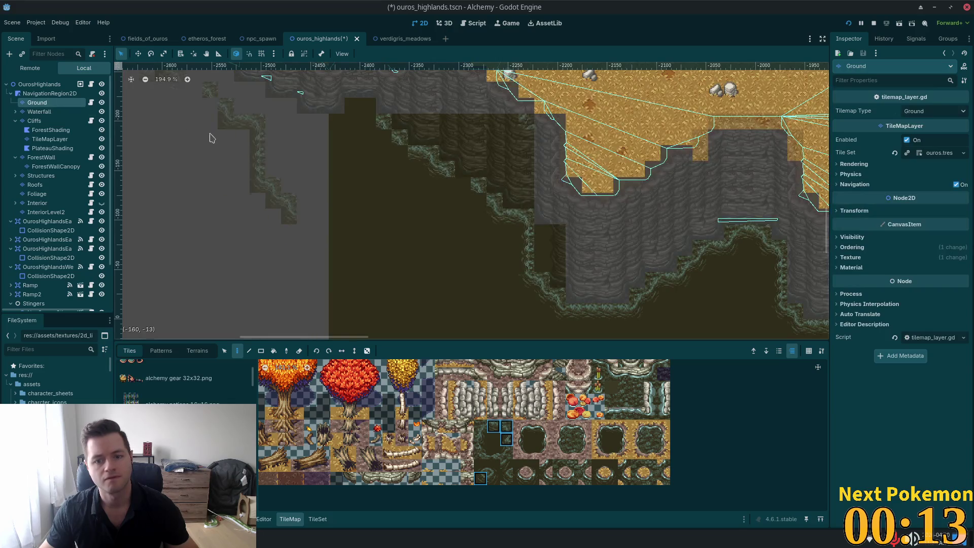
click(43, 87)
scroll(348, 159, up, 3)
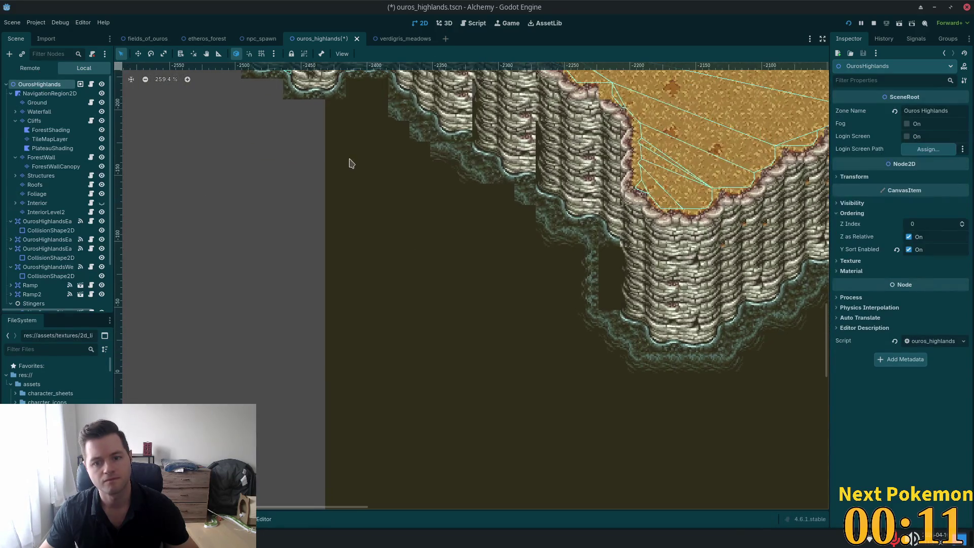
scroll(452, 178, up, 2)
click(37, 103)
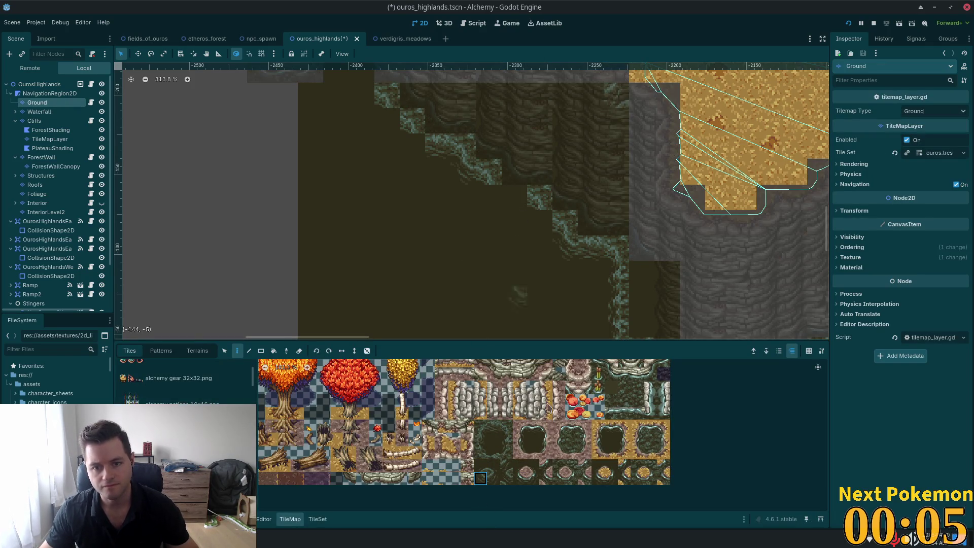
click(514, 195)
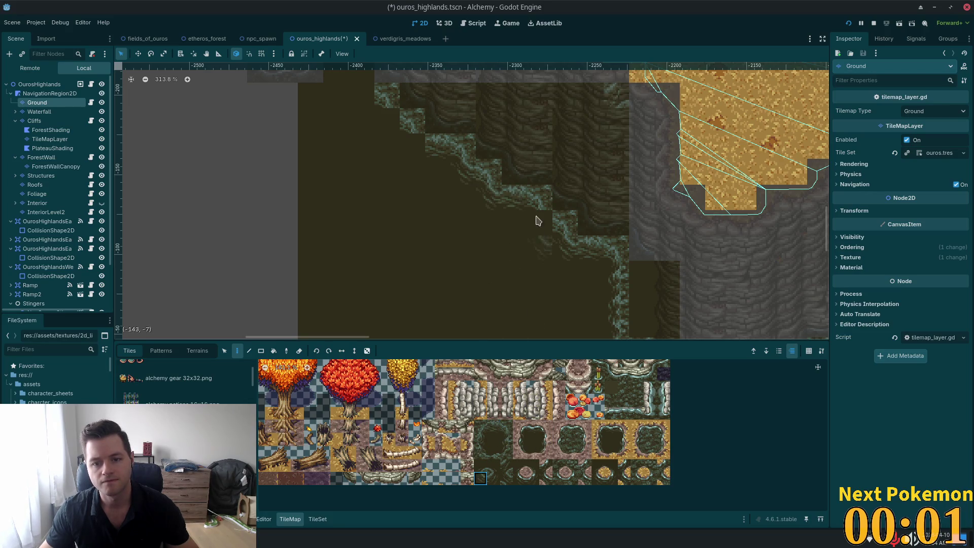
scroll(604, 279, up, 5)
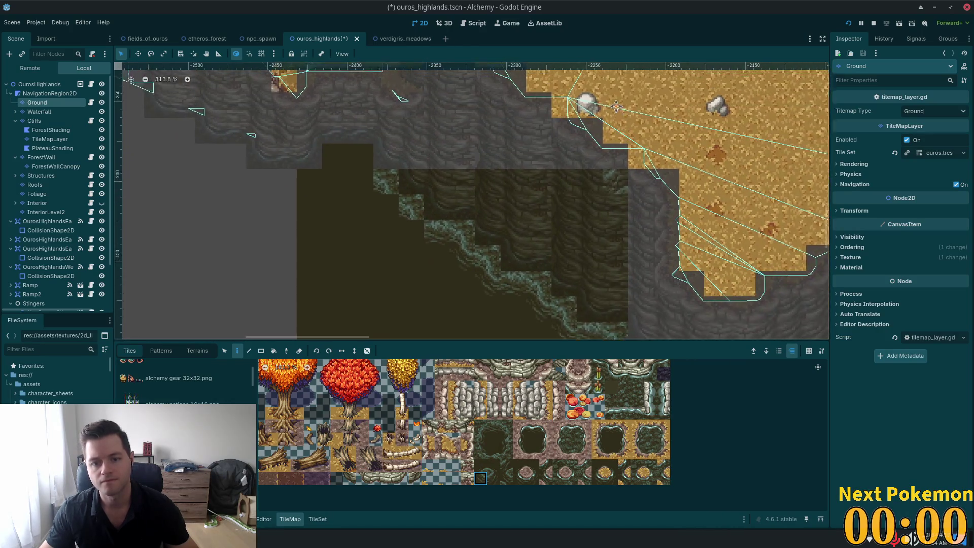
click(505, 428)
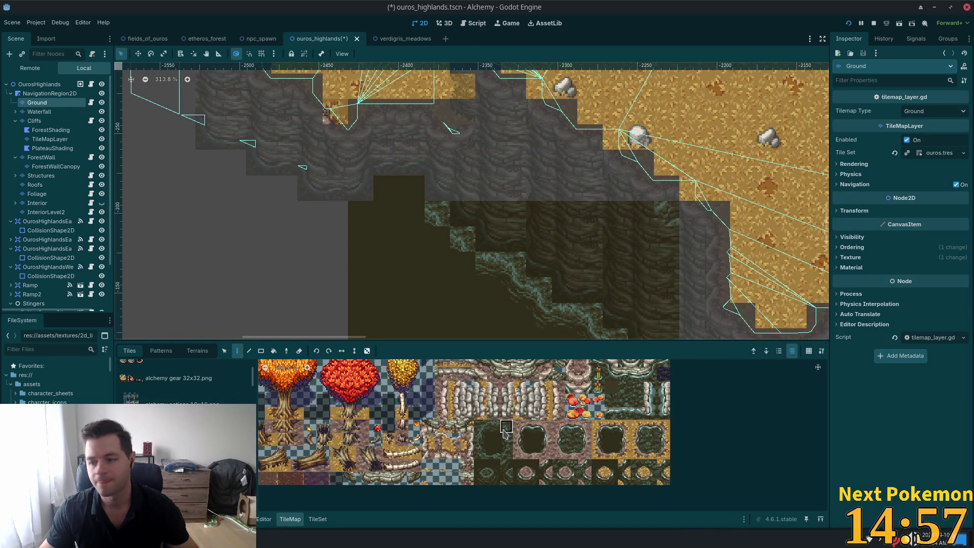
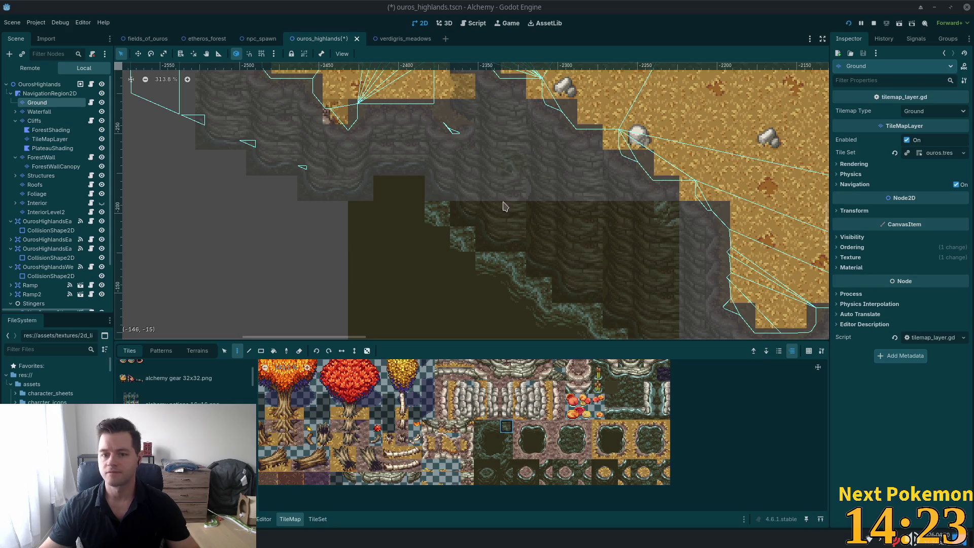
- Try several dark atlas tiles for the area below the cliffs, then show the Ground terrain list
scroll(355, 233, down, 5)
scroll(456, 90, up, 1)
drag(457, 90, 417, 98)
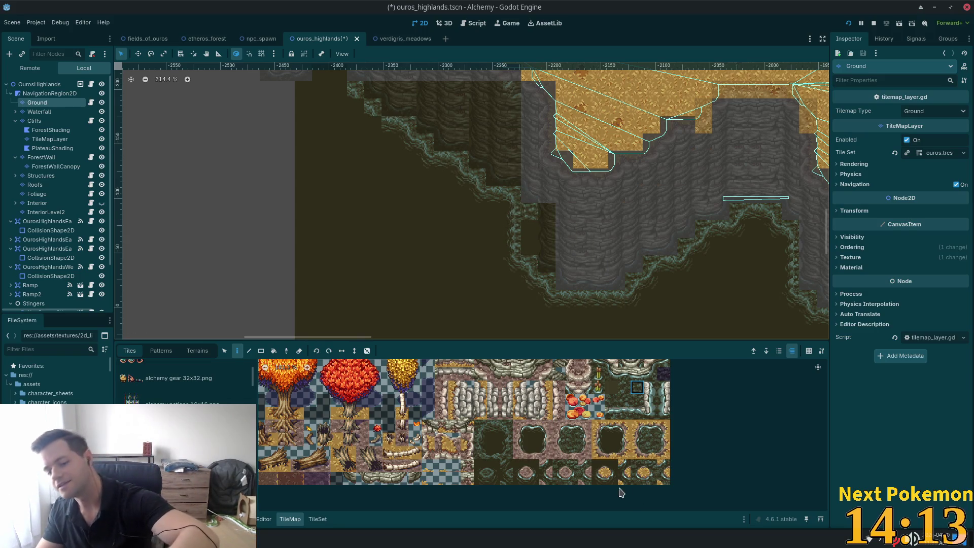
click(571, 439)
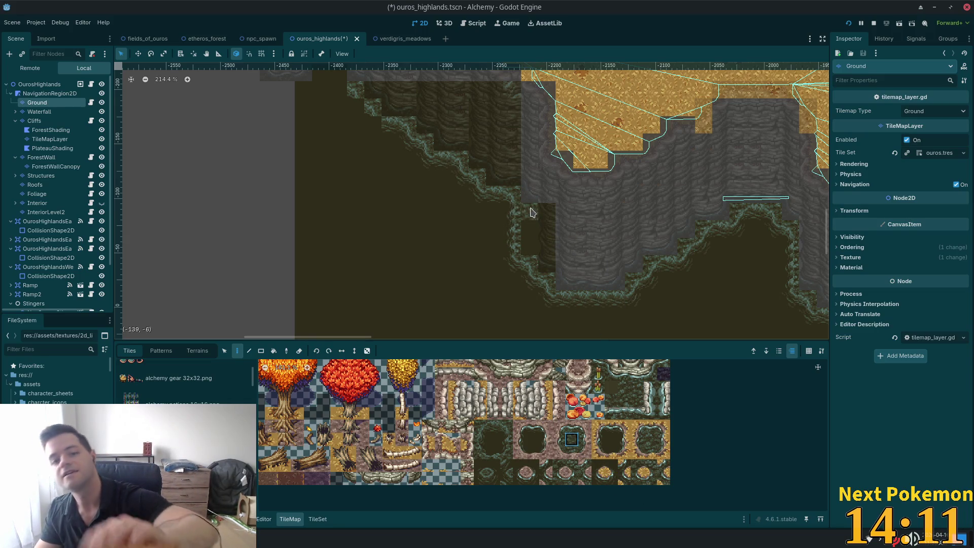
click(650, 439)
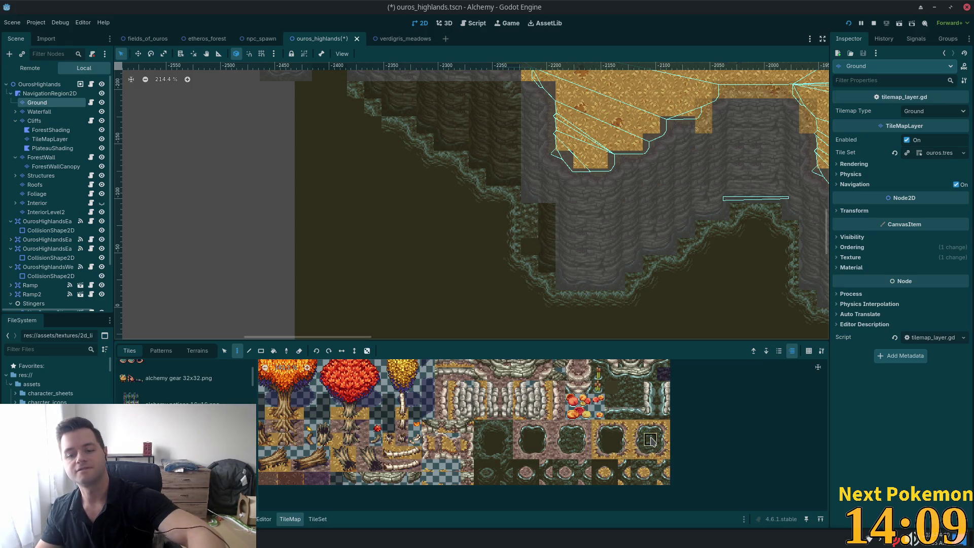
click(625, 396)
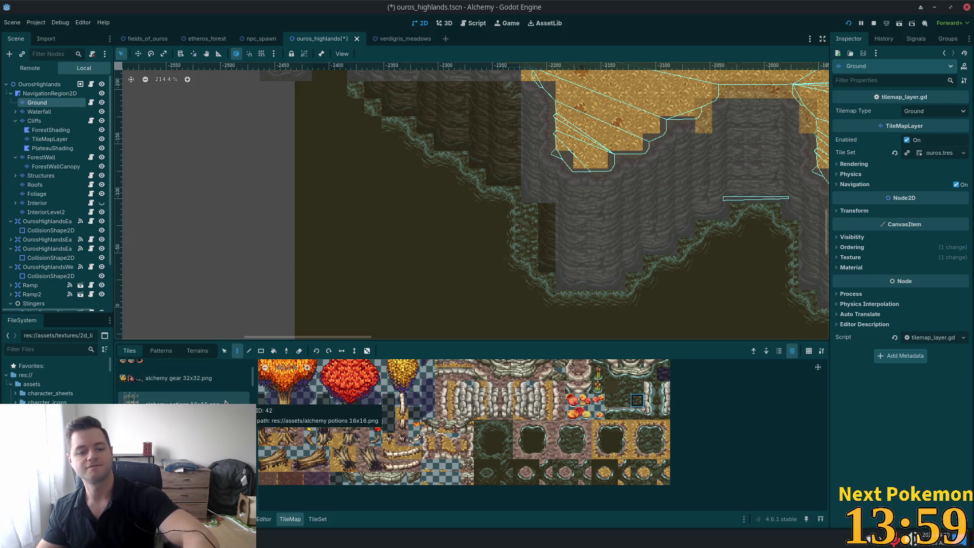
click(190, 353)
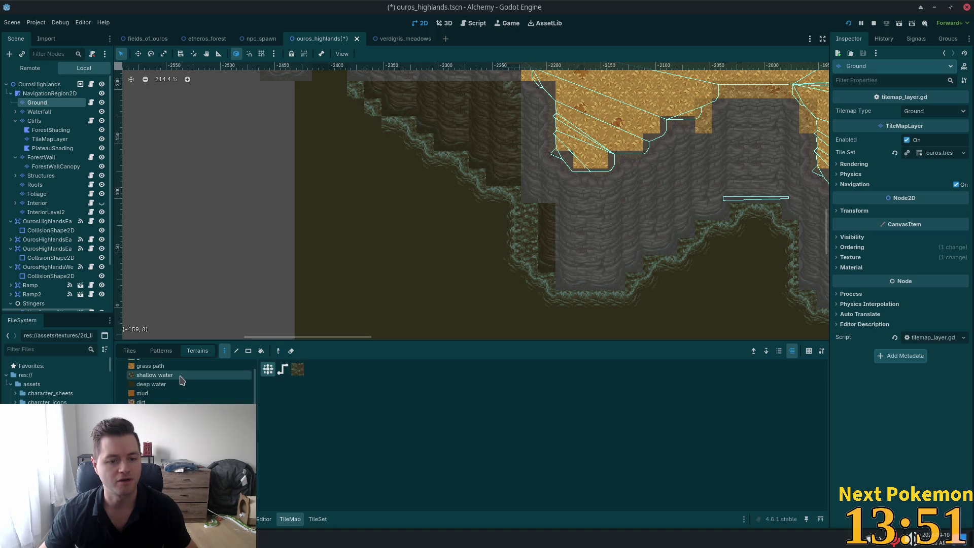
- Select the deep water terrain and one of its tiles, cancelling an accidental move mode
click(201, 385)
click(298, 369)
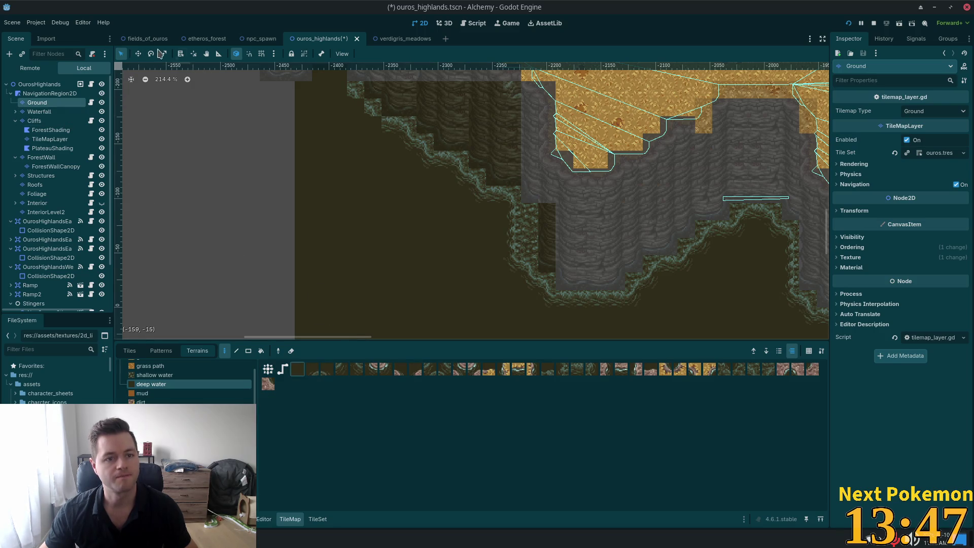
click(138, 56)
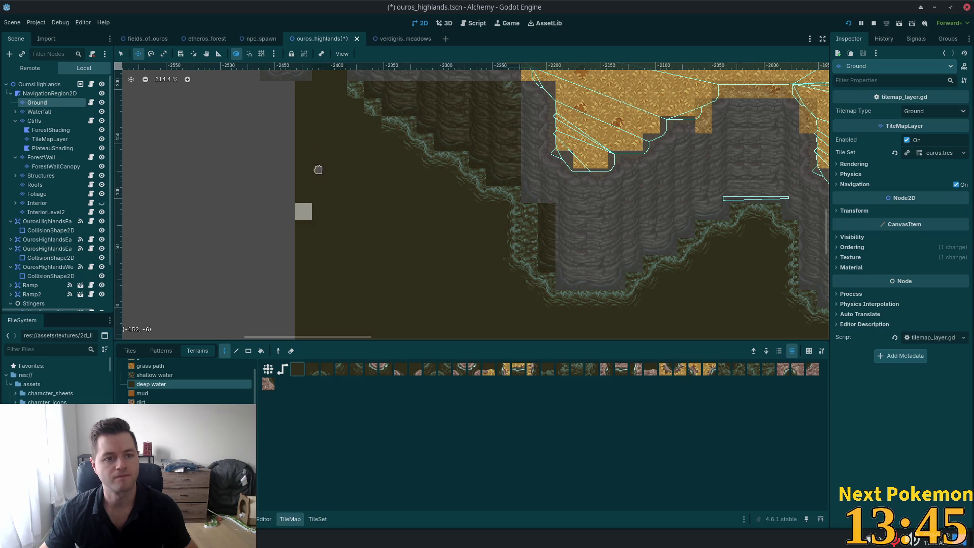
key(q)
- Switch to rectangle terrain painting, pan left of the cliffs, and return to the tile atlas
click(249, 352)
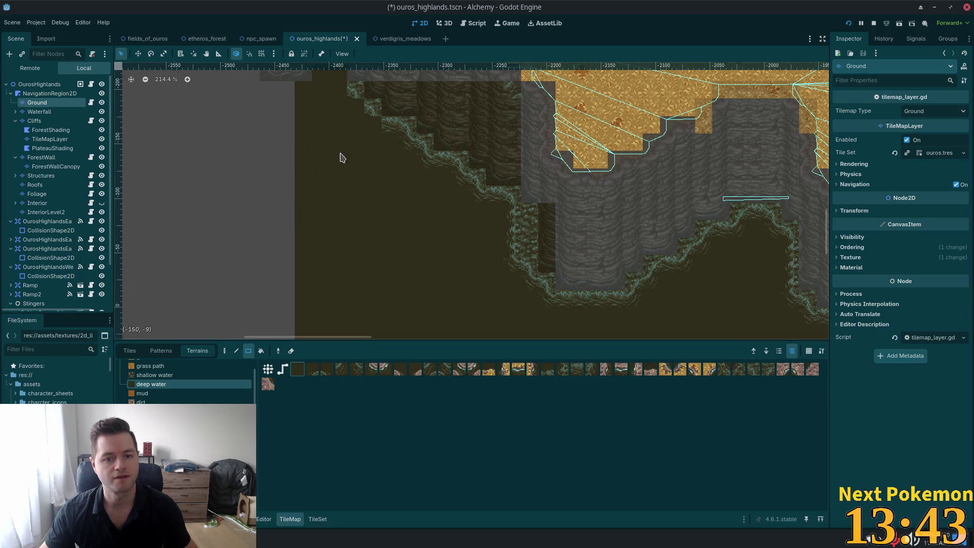
scroll(349, 252, right, 2)
scroll(349, 252, up, 1)
mouse_move(247, 199)
mouse_down()
mouse_move(352, 269)
mouse_move(246, 205)
mouse_up()
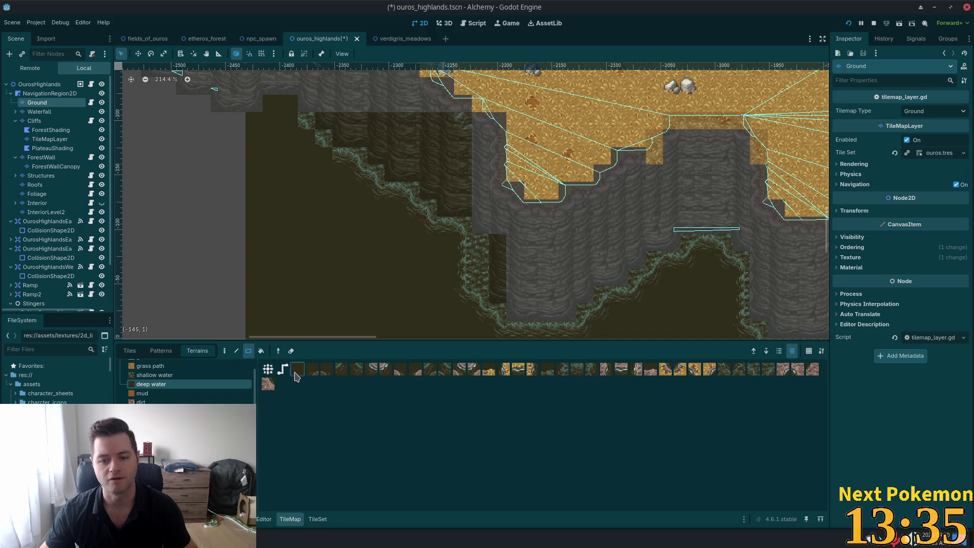
click(130, 352)
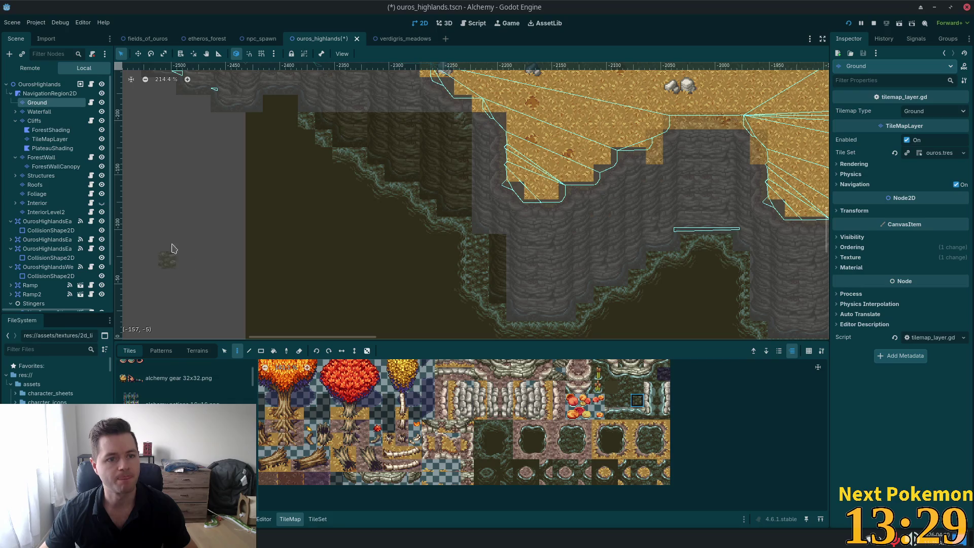
- Save the ouros_highlands scene, select the OurosHighlands root node and inspect the cliff line
scroll(170, 269, up, 5)
scroll(171, 269, left, 3)
key(ctrl+s)
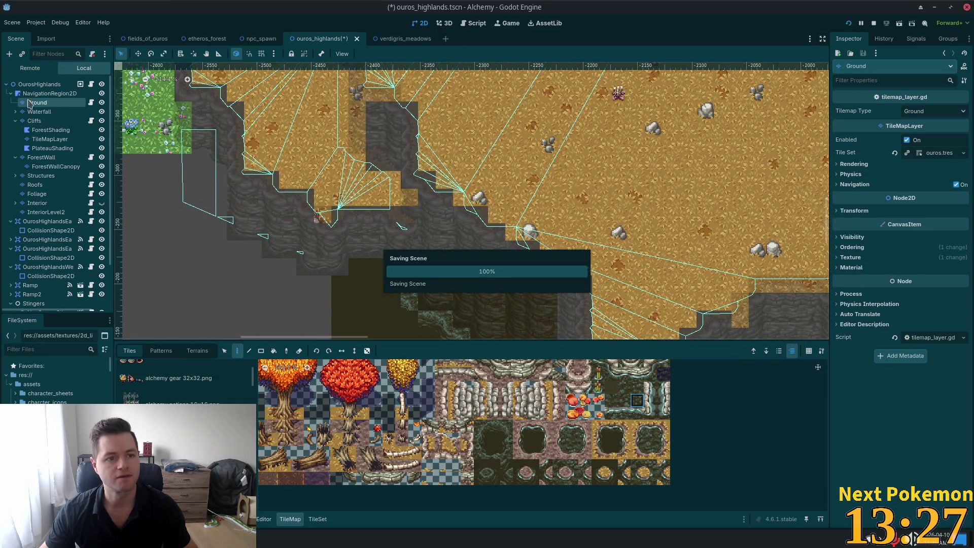
click(29, 86)
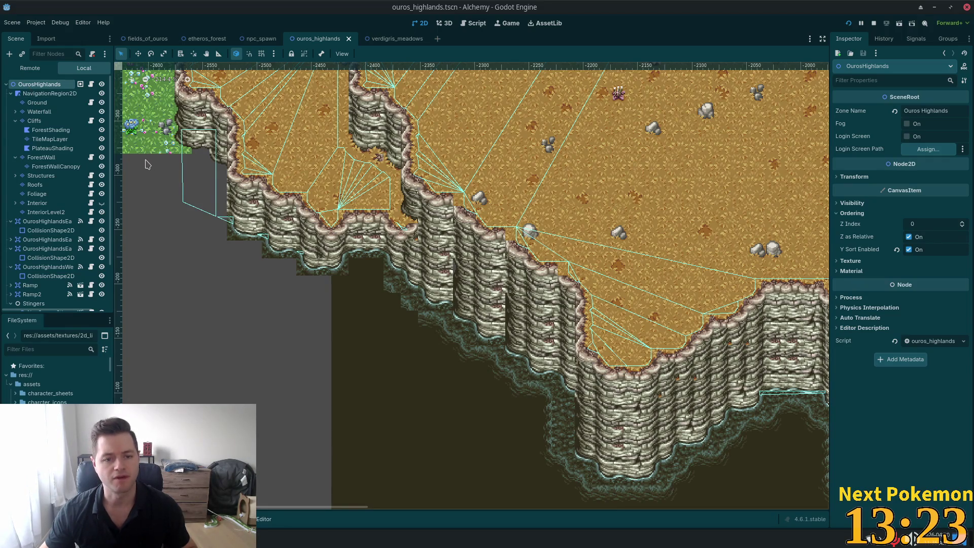
drag(407, 219, 464, 209)
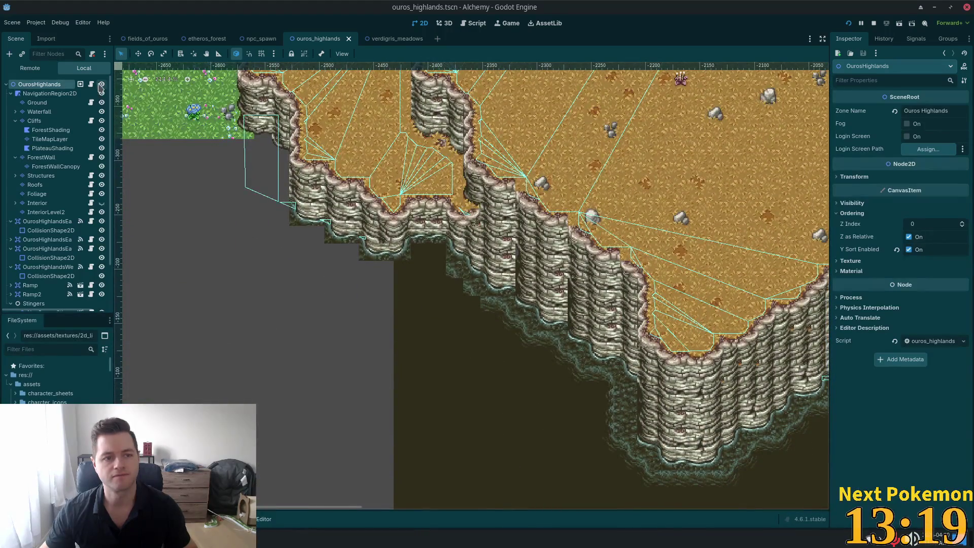
- Select the Cliffs layer with the Rect tool, then reselect the Ground tile layer
click(46, 123)
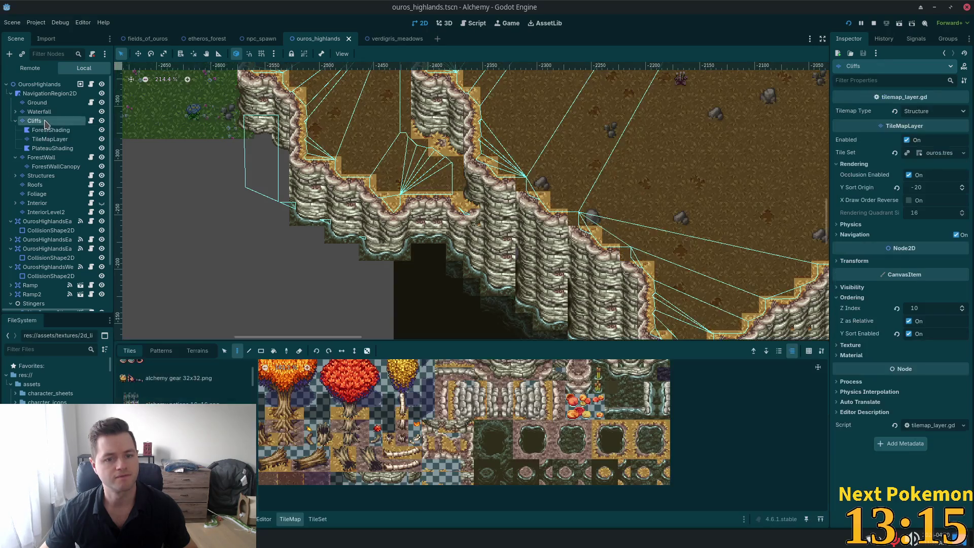
scroll(226, 131, down, 5)
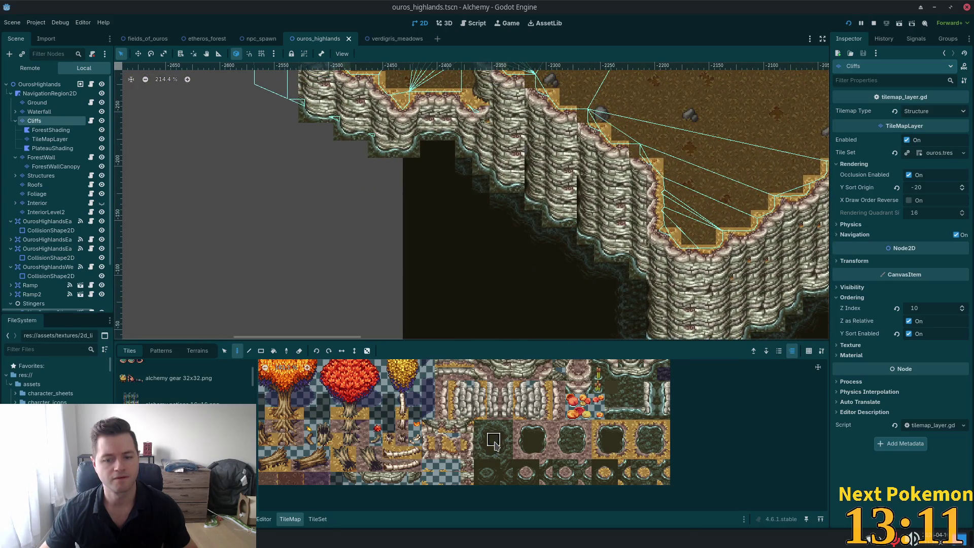
click(260, 351)
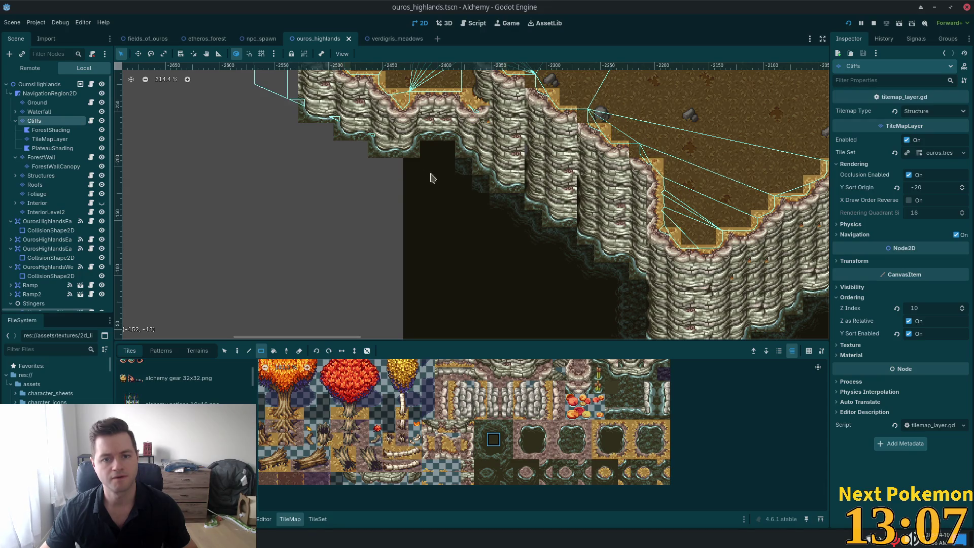
scroll(406, 192, right, 3)
click(57, 103)
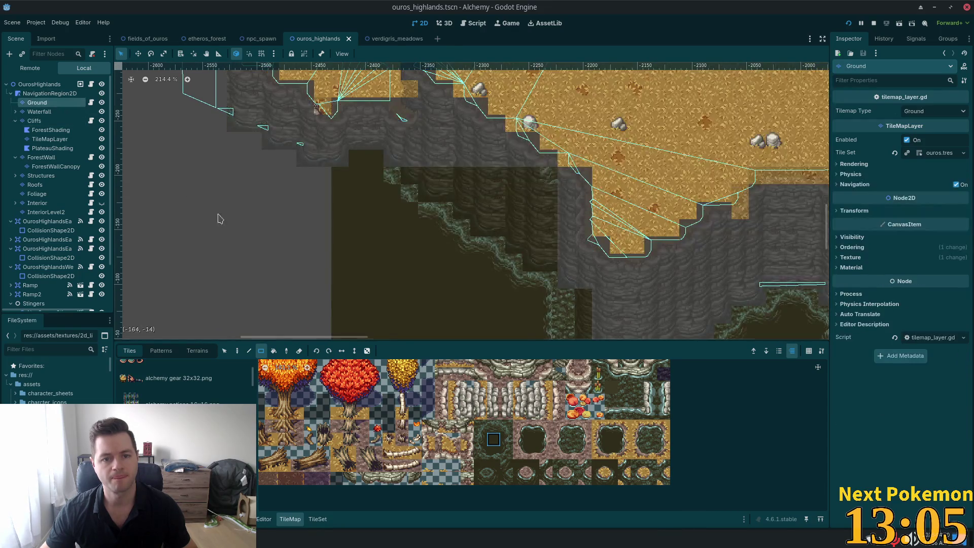
- Paint dark cliff-base and mossy edge tiles below the cliffs, including a two-tile strip, and save
scroll(366, 195, up, 2)
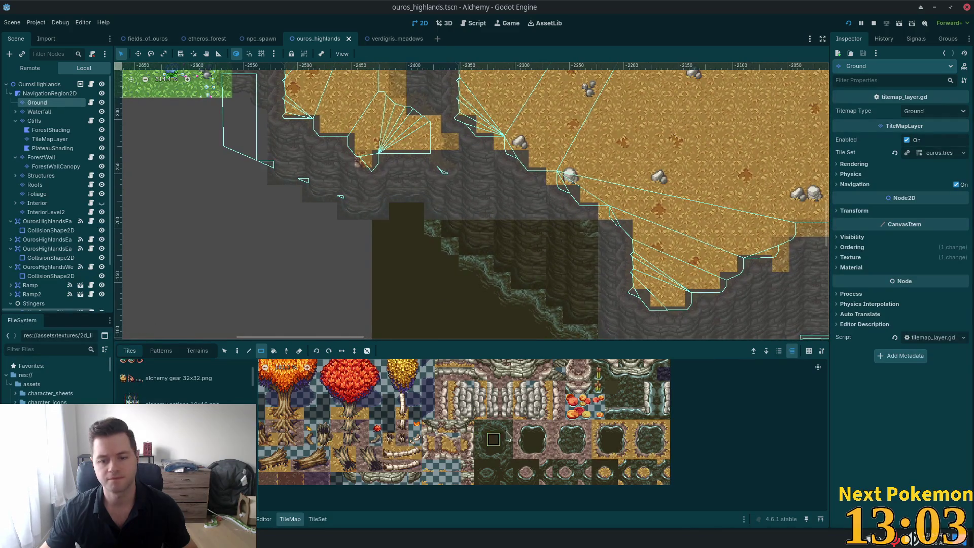
click(411, 212)
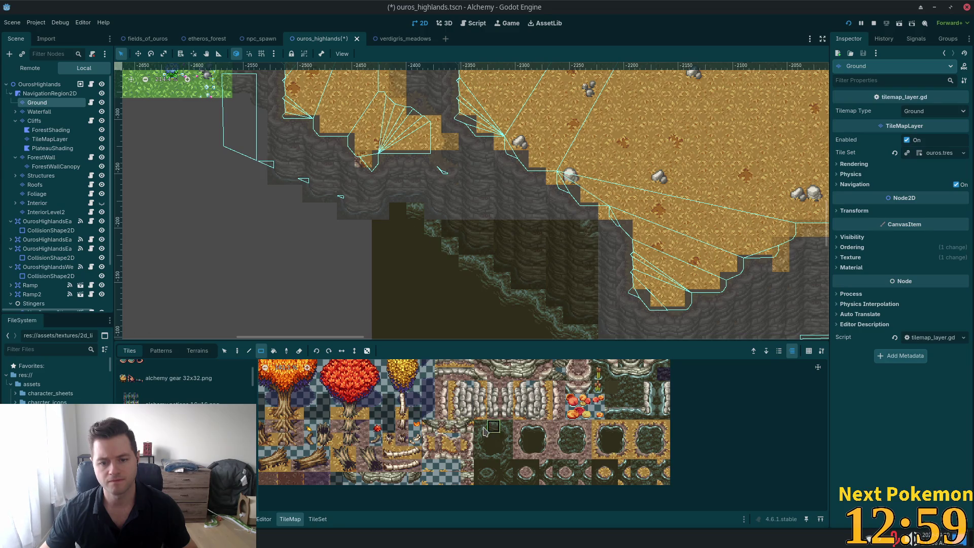
click(400, 210)
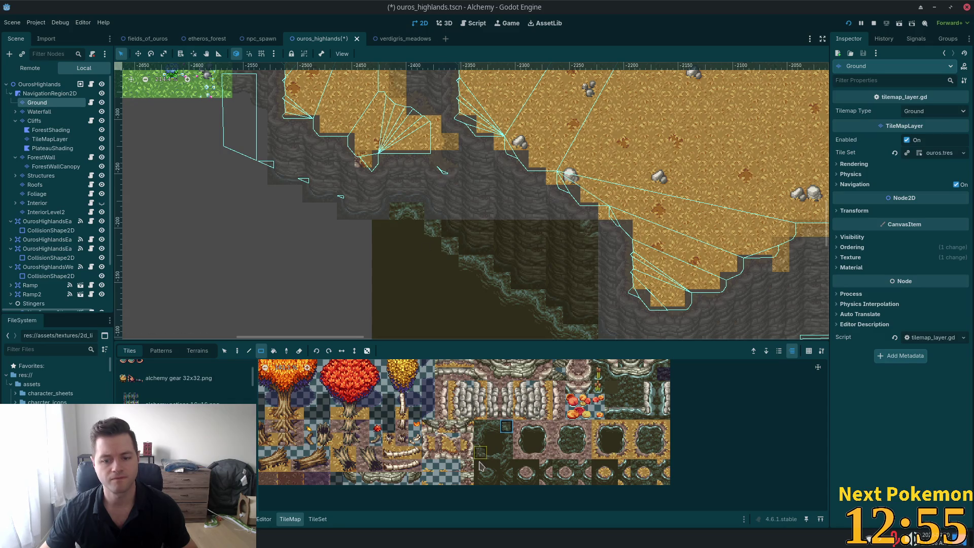
click(481, 476)
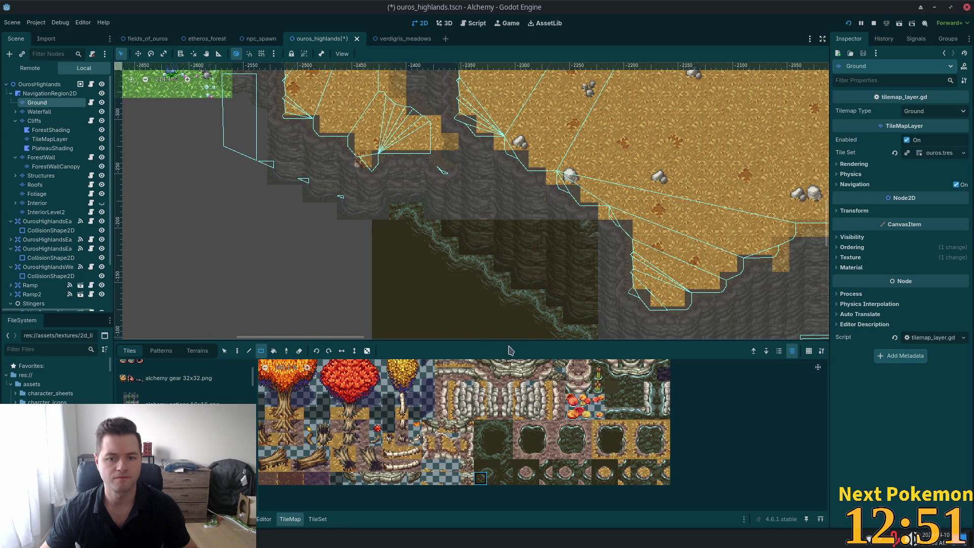
click(496, 483)
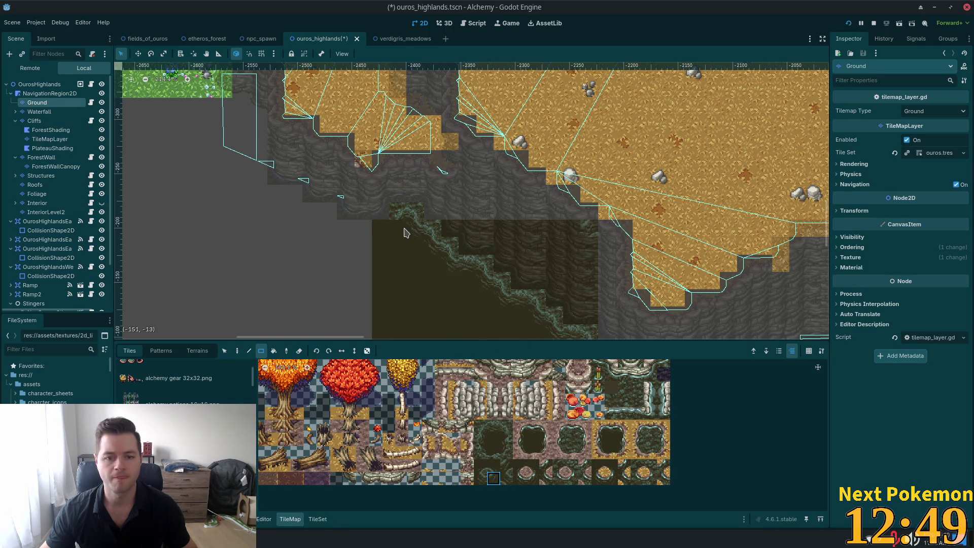
drag(389, 233, 391, 234)
key(ctrl+s)
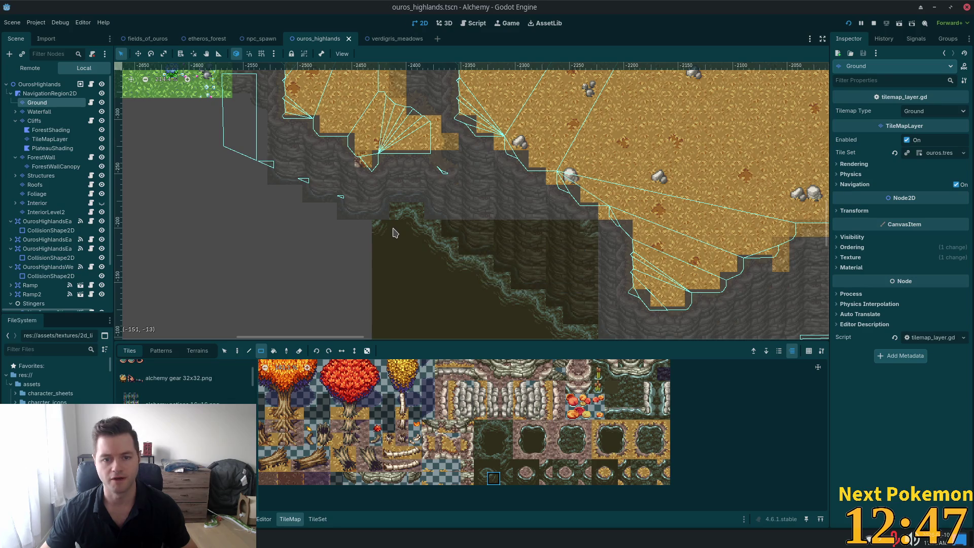
- Add a two-tile mossy edge strip and a single dark edge tile further left under the cliff
click(397, 234)
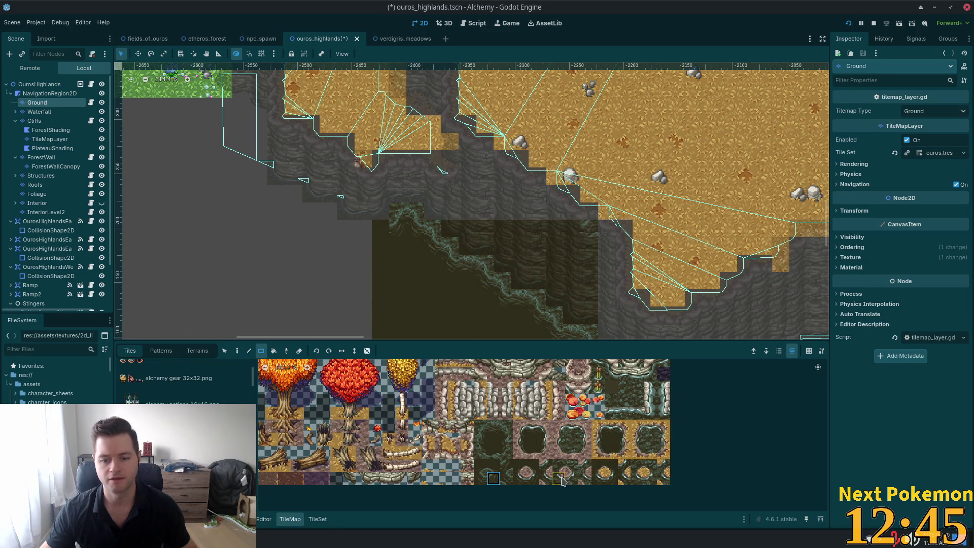
click(494, 428)
drag(378, 232, 339, 232)
click(481, 477)
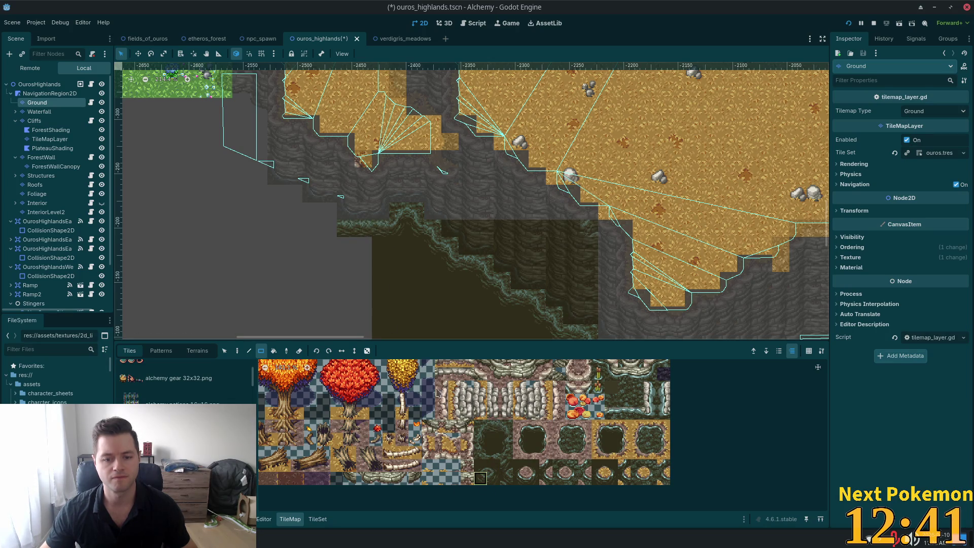
click(326, 232)
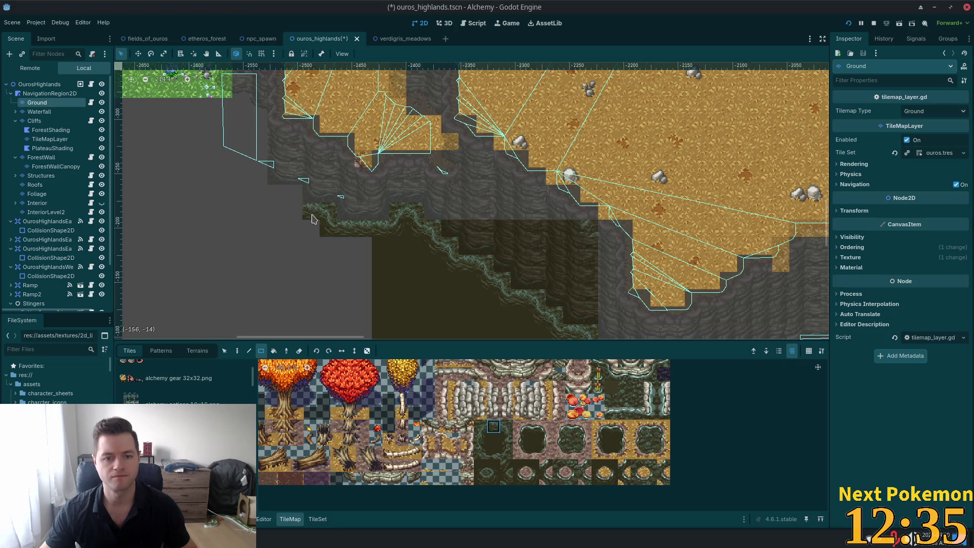
- Paint more edge tiles along the western cliff base, erasing extra column tiles, then select plain dark ground
click(480, 479)
drag(292, 216, 298, 216)
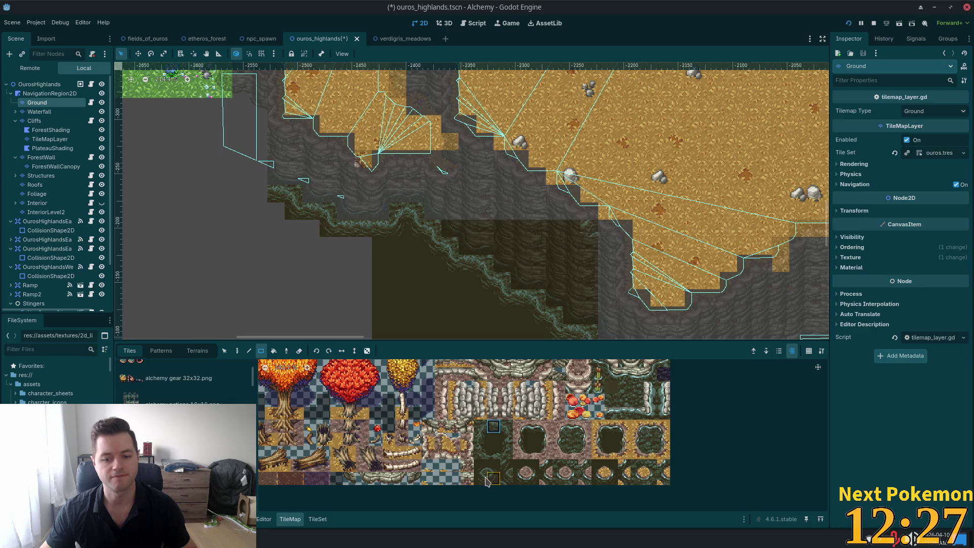
drag(260, 196, 262, 196)
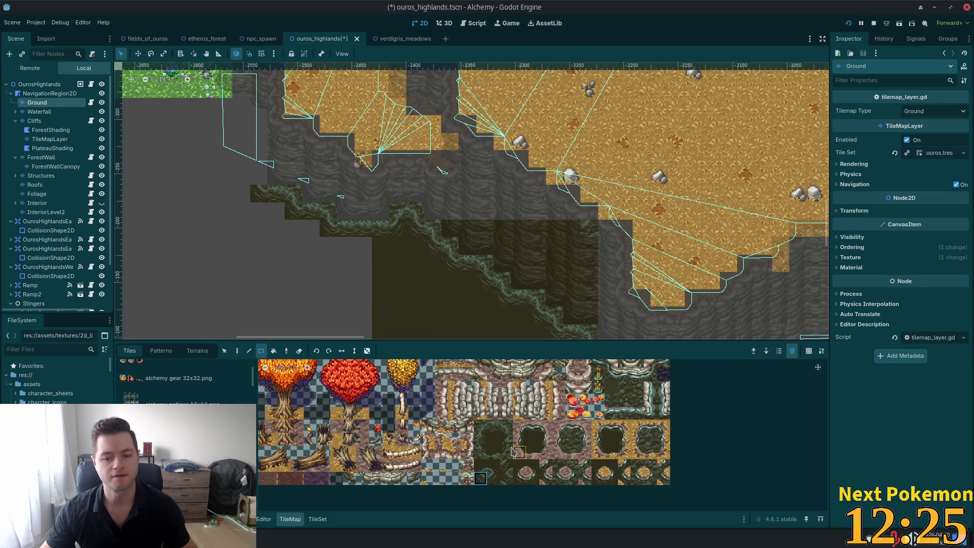
drag(256, 154, 257, 157)
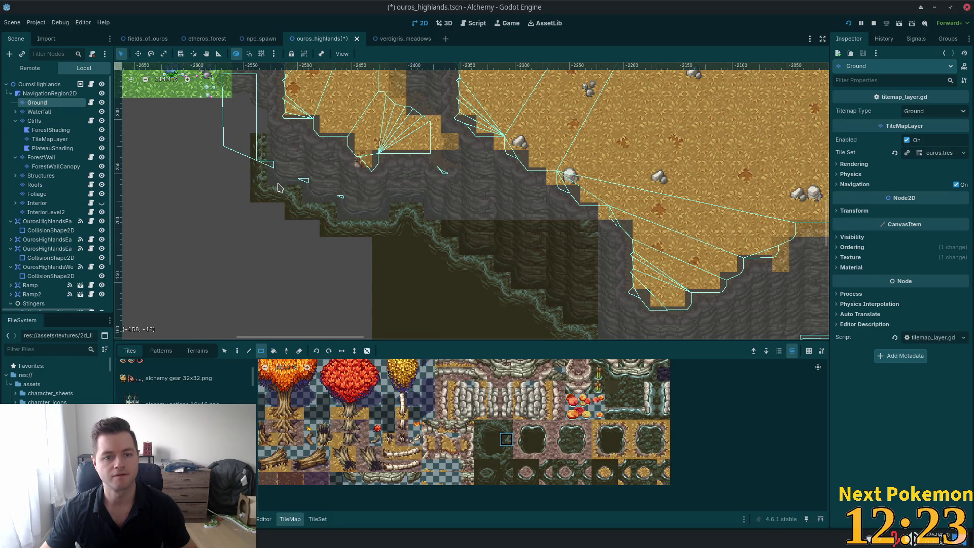
right_click(263, 149)
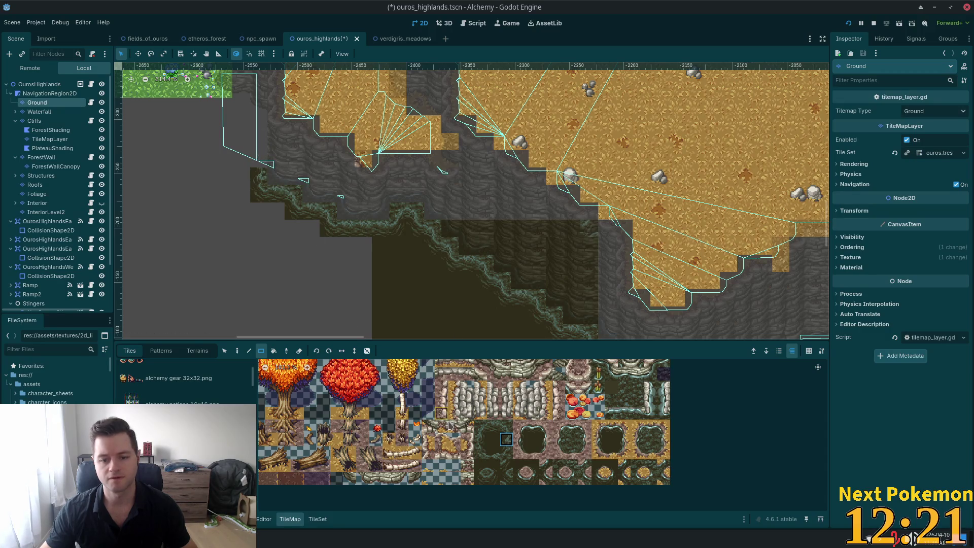
click(495, 442)
scroll(439, 311, down, 2)
drag(451, 304, 443, 161)
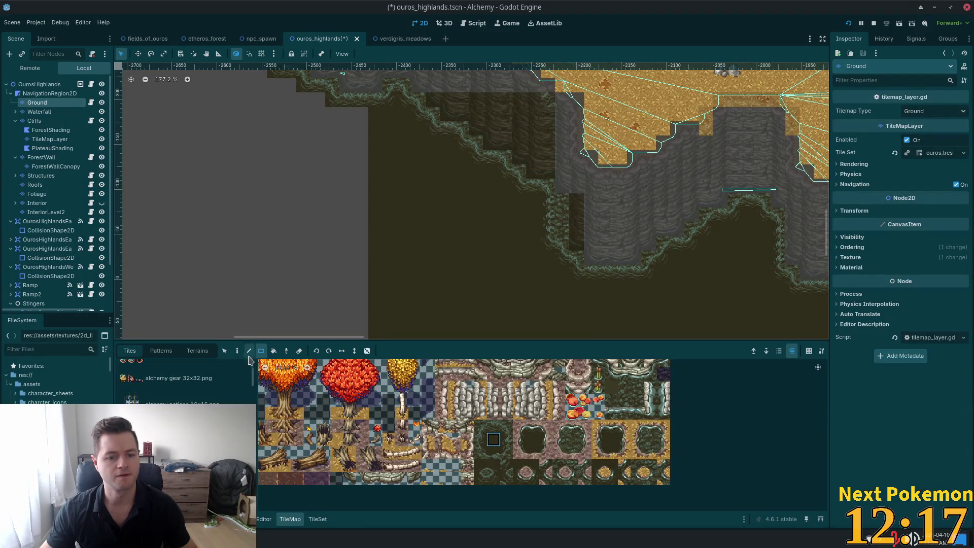
- Fill the empty grey area and rows along the cliff base with dark ground, then save
mouse_move(363, 111)
mouse_down()
mouse_move(153, 322)
mouse_move(211, 337)
mouse_up()
scroll(267, 217, up, 3)
scroll(268, 218, left, 2)
drag(413, 255, 288, 261)
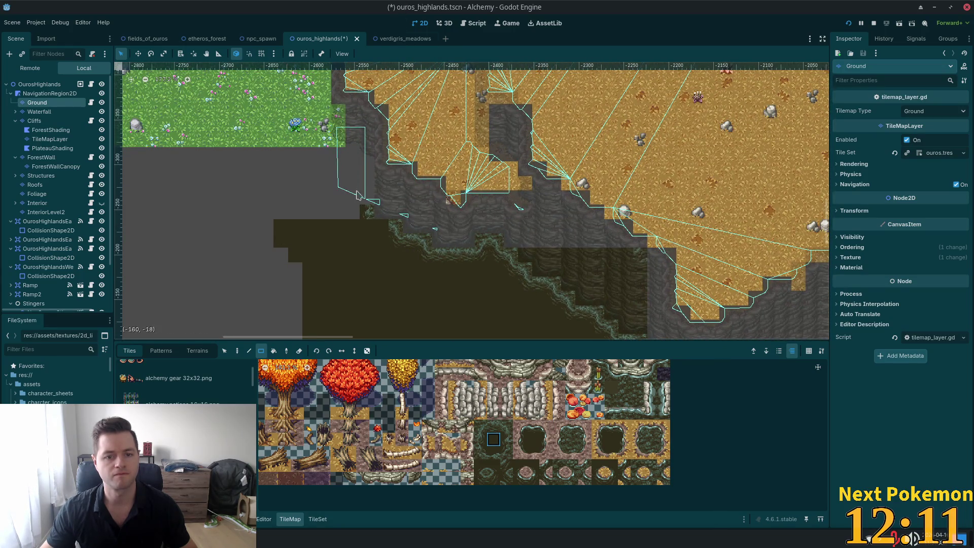
drag(378, 239, 278, 241)
drag(352, 222, 268, 158)
drag(338, 155, 262, 157)
key(ctrl+s)
- Review the filled cliff base across the map and launch the game to test it
scroll(557, 254, down, 2)
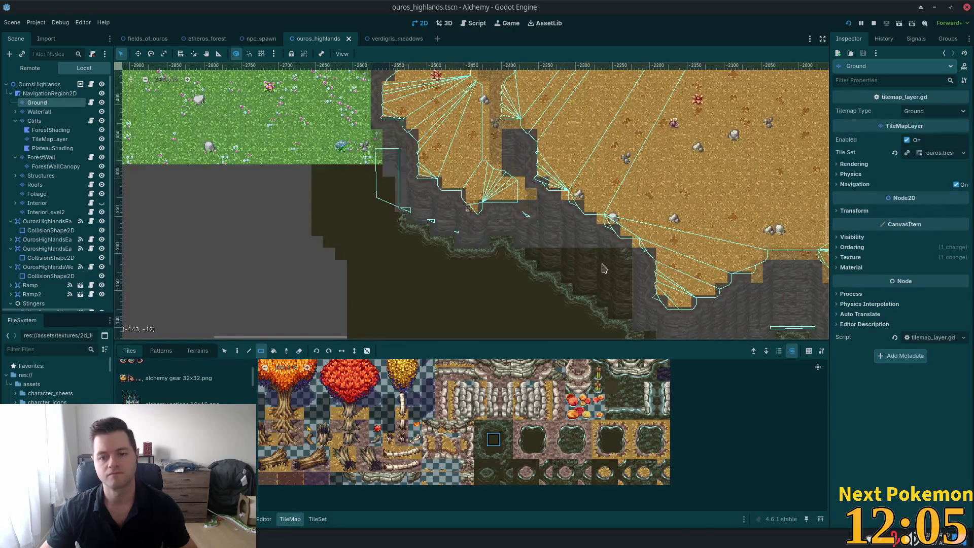
drag(602, 265, 463, 318)
scroll(463, 318, up, 1)
drag(441, 203, 341, 158)
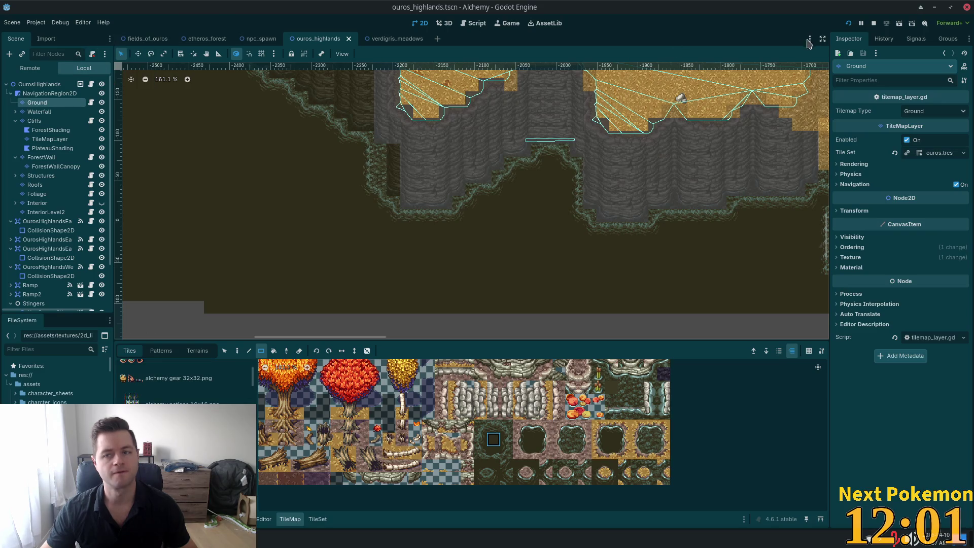
click(850, 23)
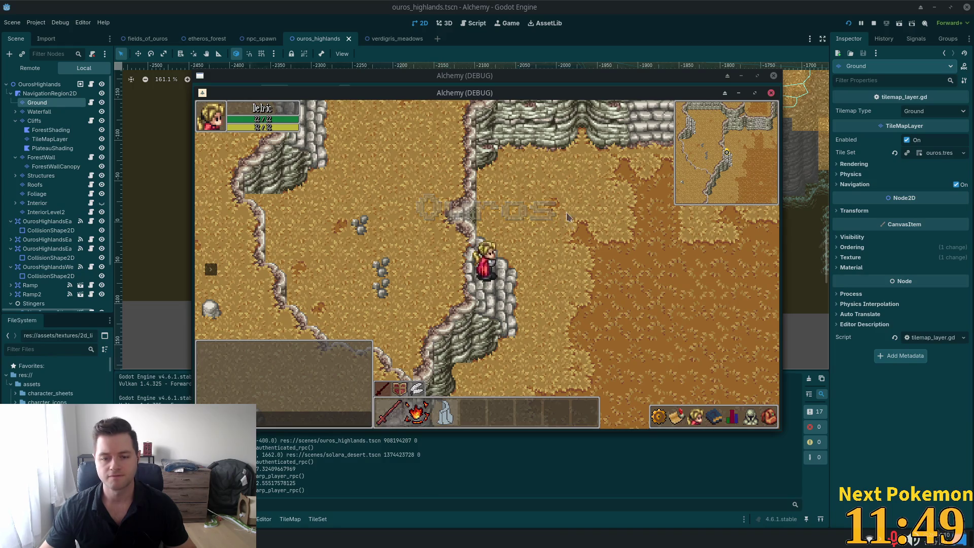
- Walk the character north, south and east around the Ouros Highlands cliffs with W, S and D
key(w)
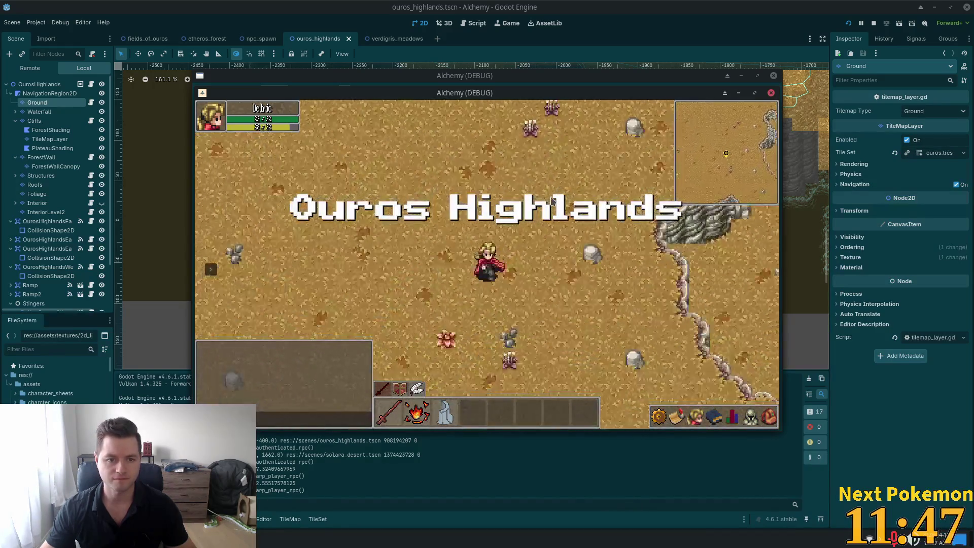
key(s)
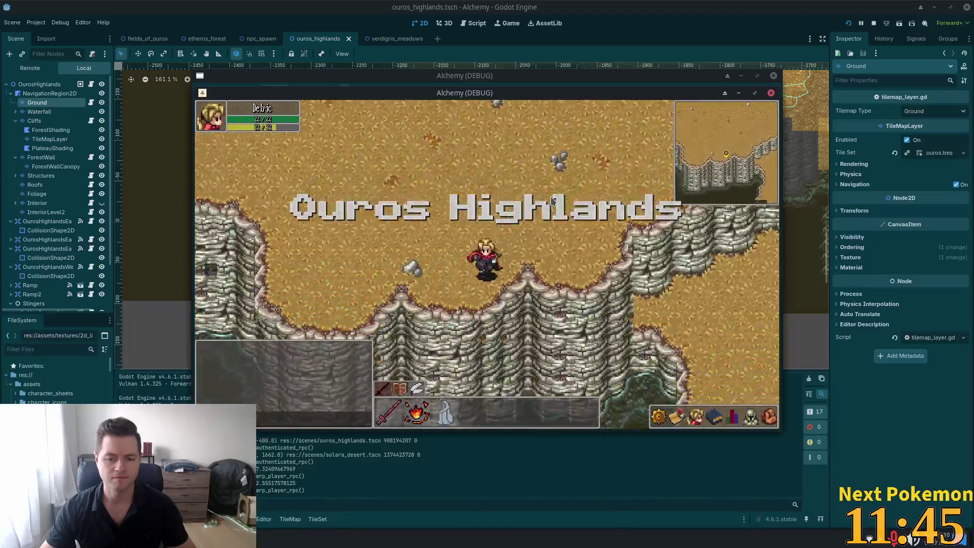
key(w)
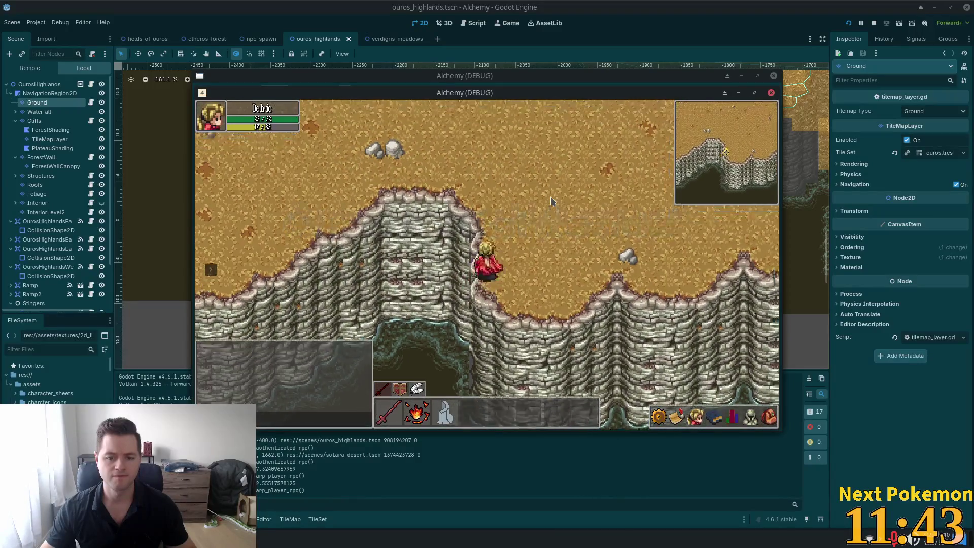
key(w)
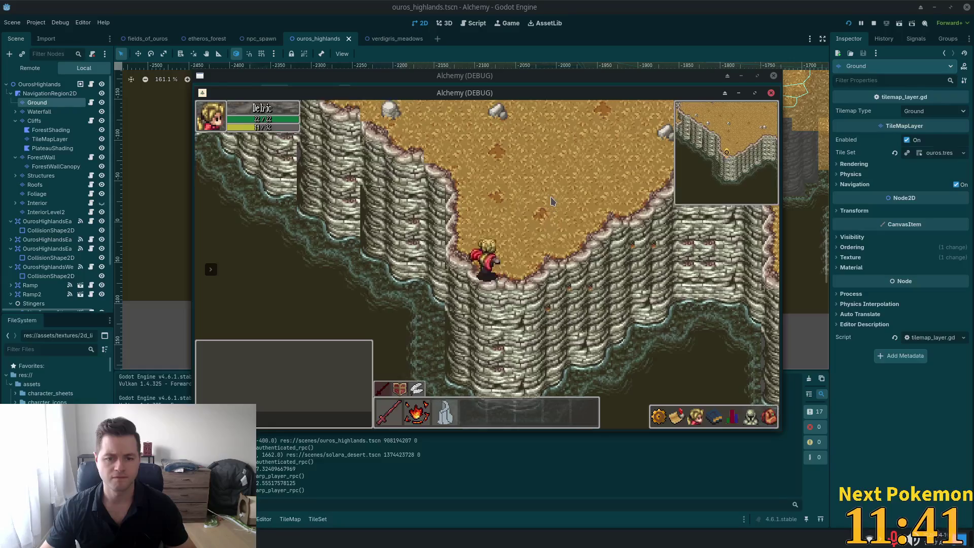
key(d)
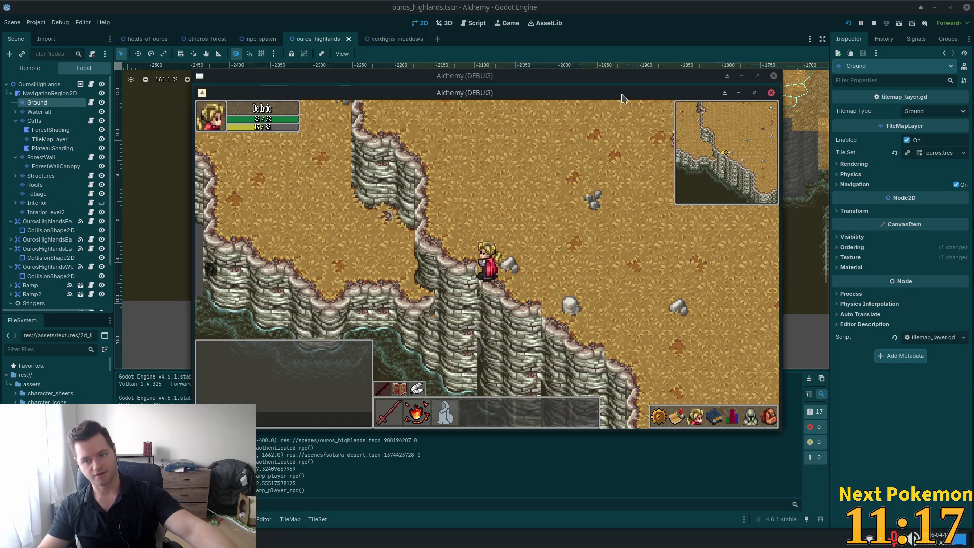
- Drag the town and beach debug game windows apart so they sit side by side
mouse_move(586, 94)
mouse_down()
mouse_move(348, 189)
mouse_move(398, 141)
mouse_up()
drag(662, 76, 818, 132)
click(740, 152)
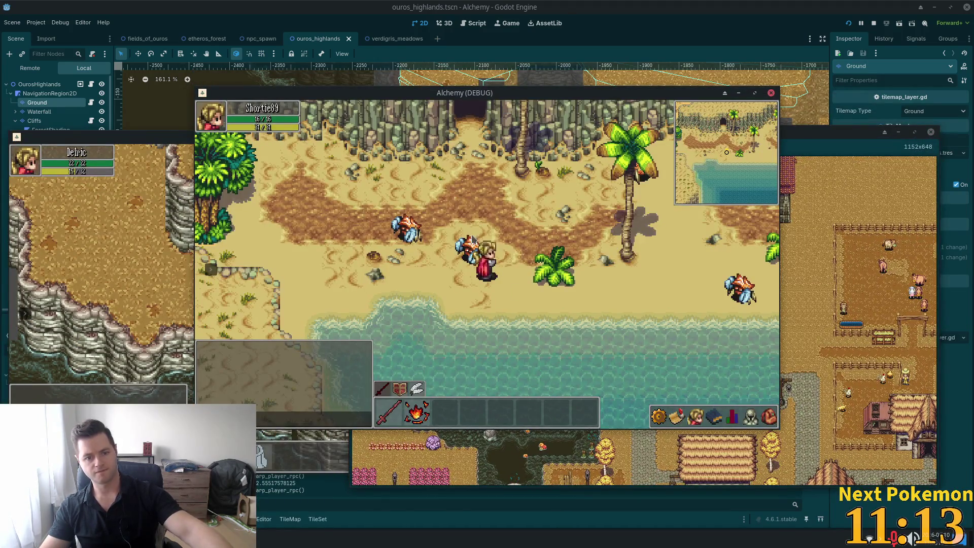
drag(557, 93, 725, 60)
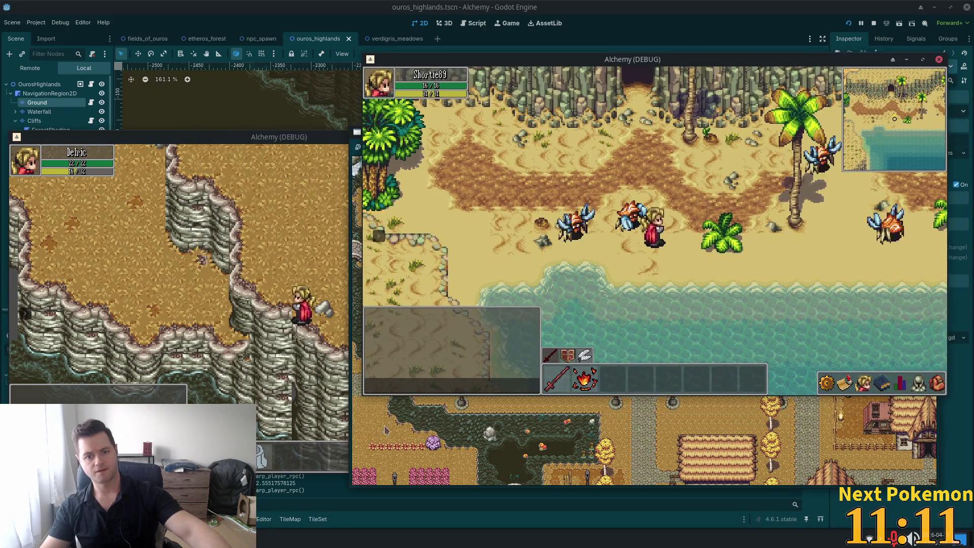